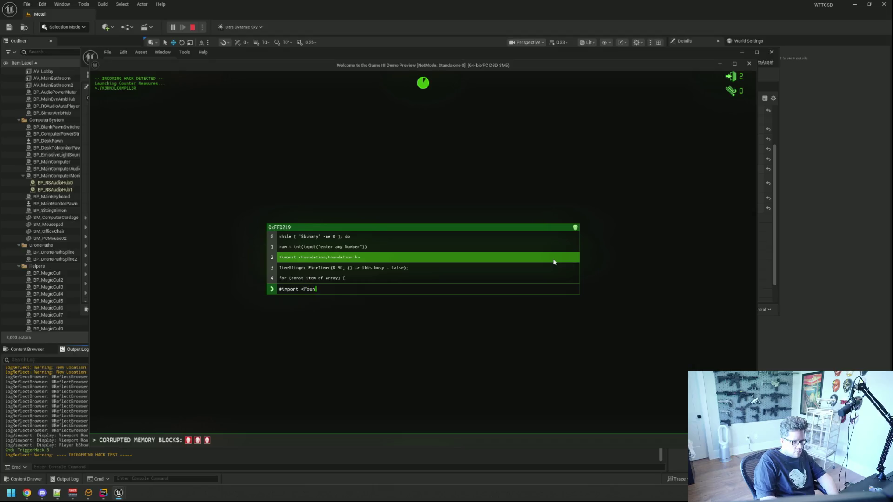
Finish typing the Foundation.TimeSlinger.FireTimer(0.5f, ...) line and the remaining code of the first block.
text(n/Foundation.TimeSlinger.Fi)
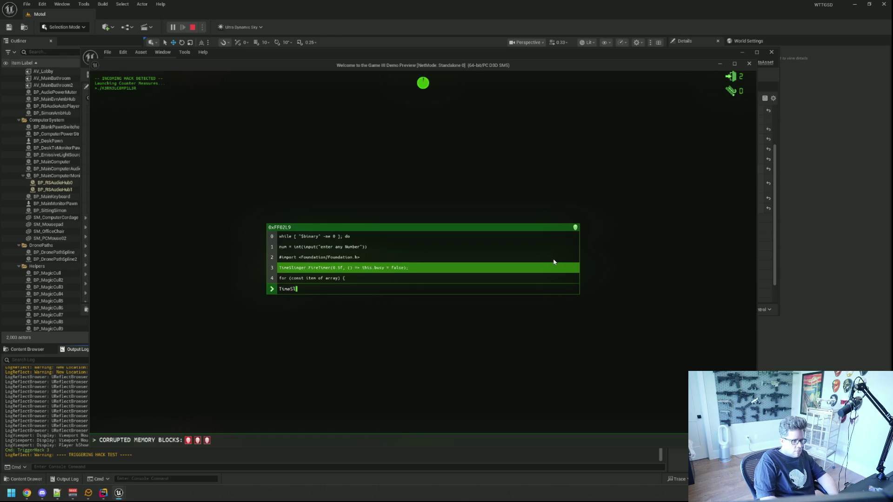
text(reTimer(0.5f, ()
text(=>)
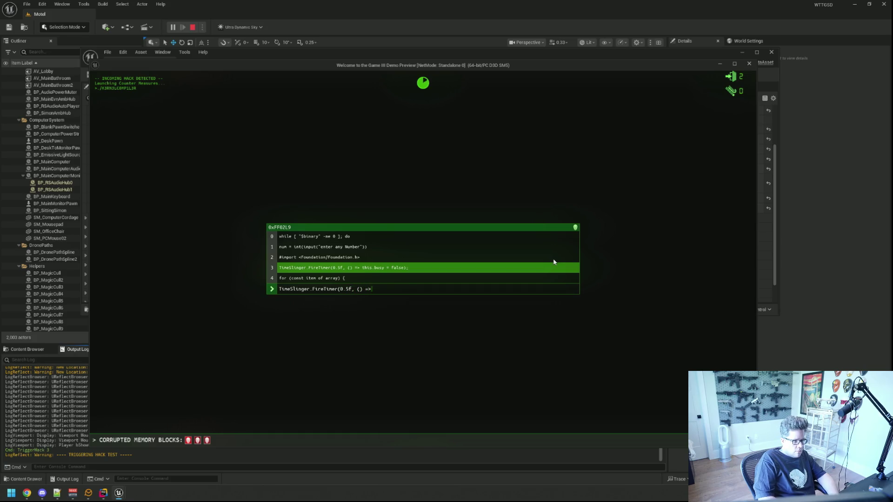
text(his.busy )
text(lse);)
text(for)
text( (con)
text(st item of array) {)
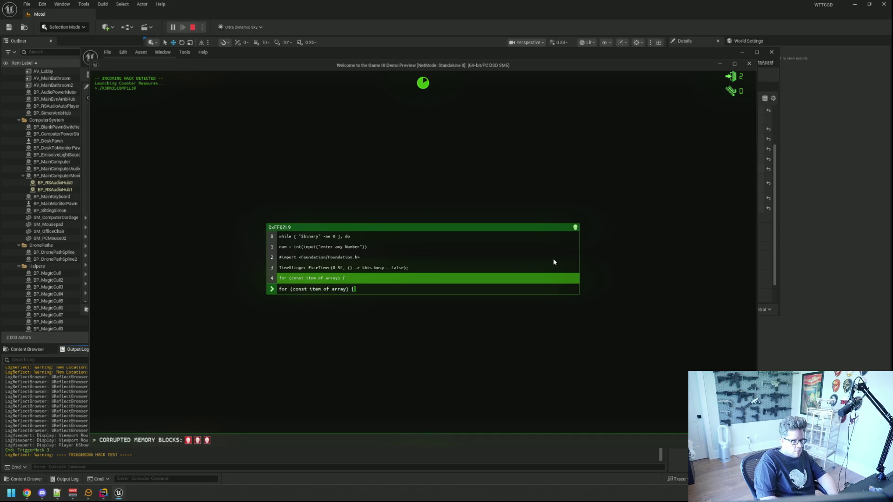
text(const copyToClipB)
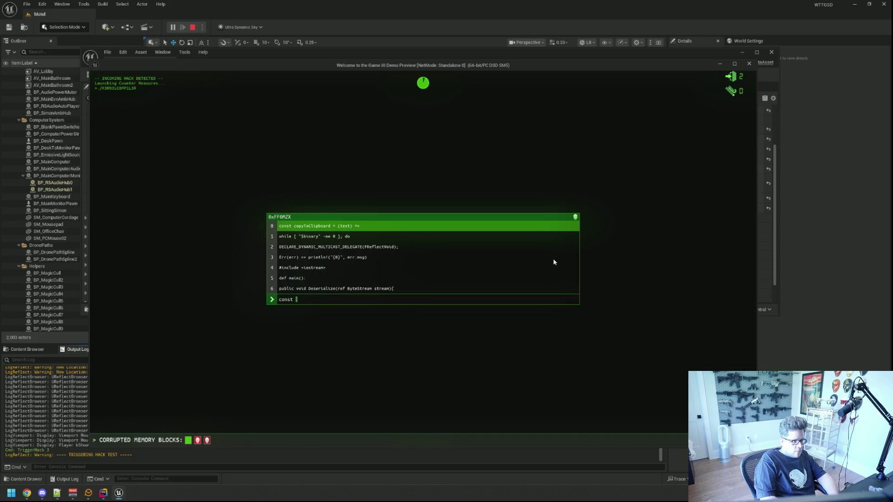
Retype line 0 ending in 'board = (text) =' and the while [ "$binary" -ne 0 ]; do line.
key(BackSpace)
text(board = te)
key(BackSpace)
text((text) =>)
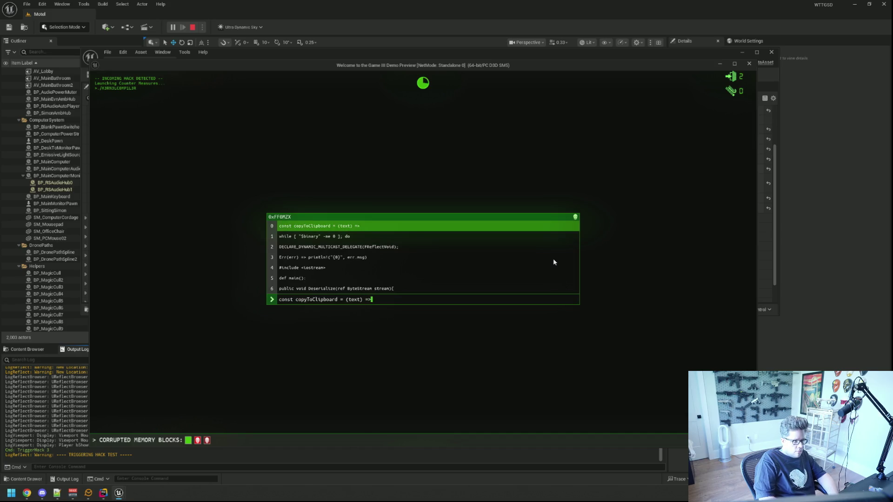
key(Return)
text(while [ "$)
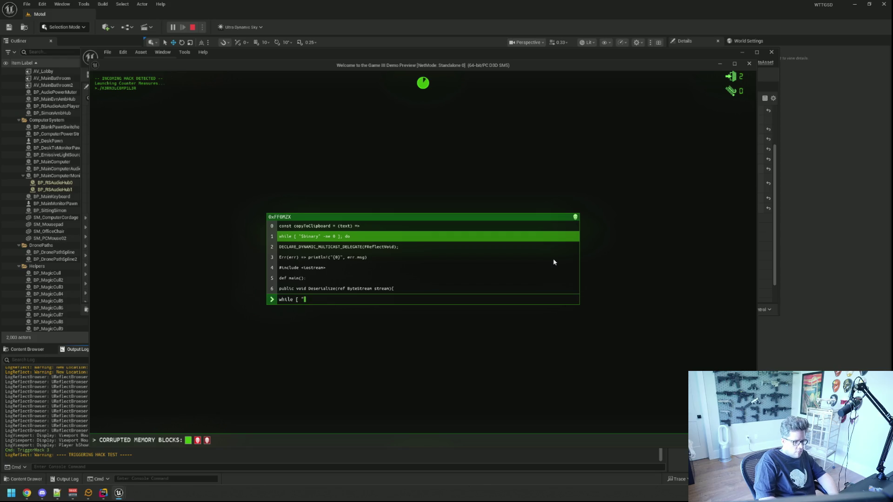
text(binary" -ne 0 ])
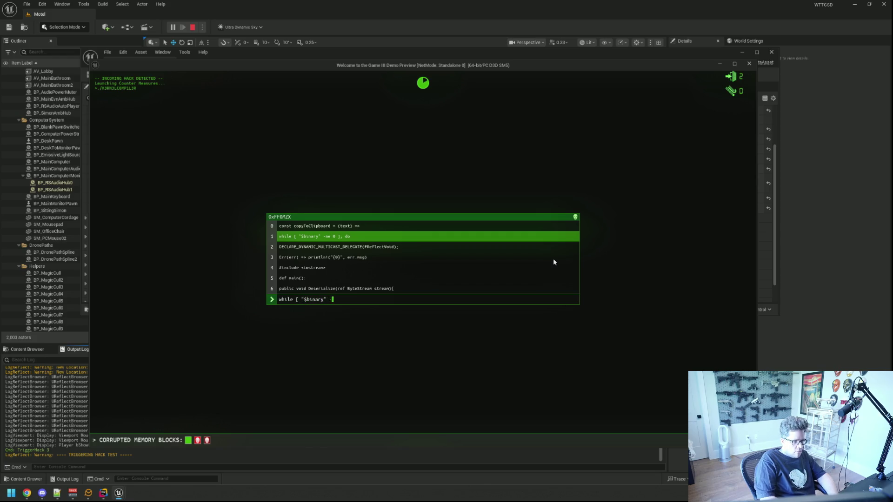
text(; do)
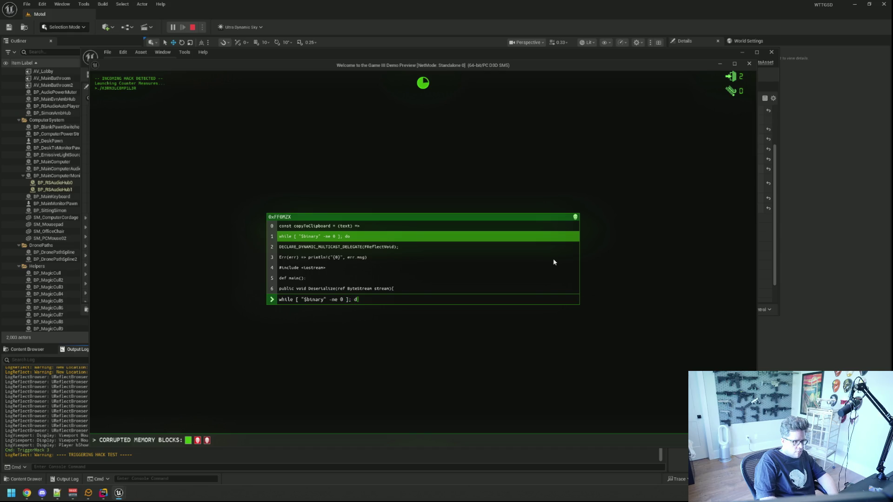
key(Return)
Retype the DECLARE_DYNAMIC_MULTICAST_DELEGATE(ReflectVoid) line, correcting its misspellings.
text(DELCAR)
key(BackSpace)
key(BackSpace)
key(BackSpace)
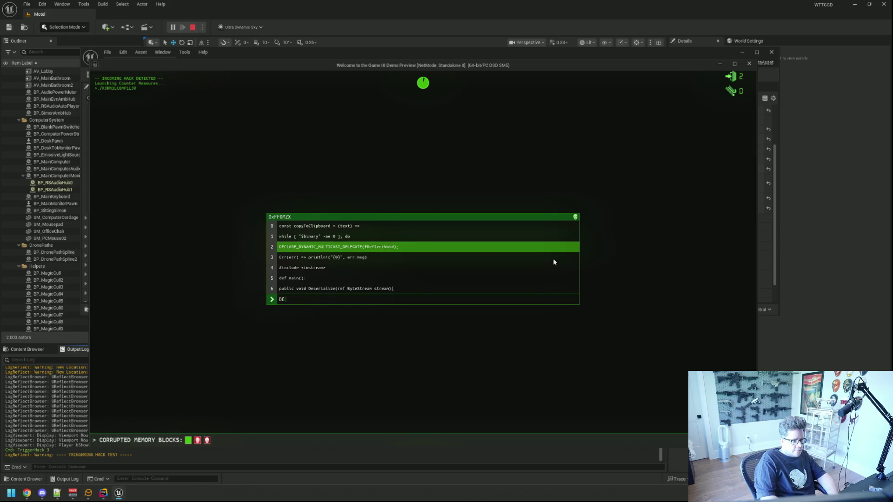
text(DECLARE_DYNAMIC_MULTIC)
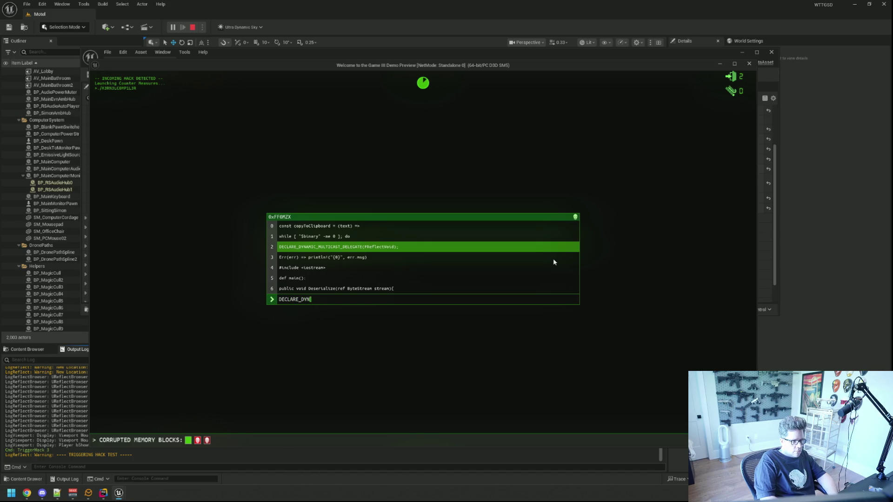
text(AST_D)
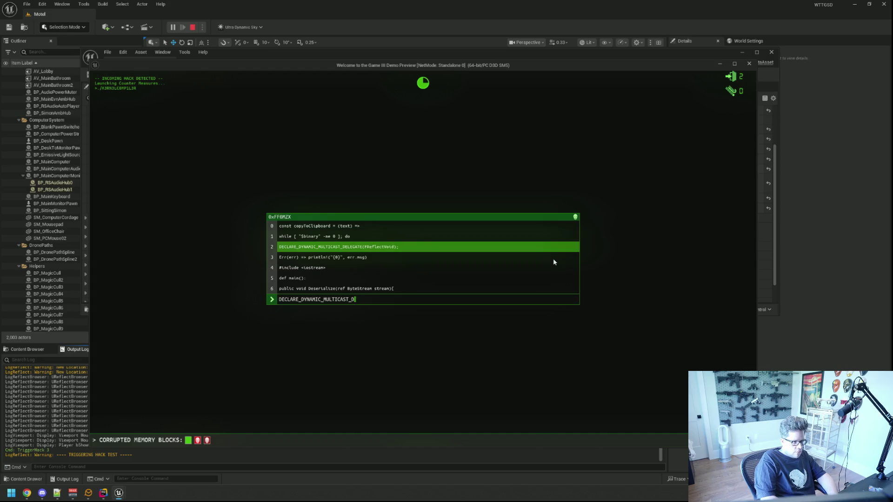
text(ELEGTE)
key(BackSpace)
key(BackSpace)
key(BackSpace)
text(DELE)
text(GATE()
text(ReflectVoid);)
text(Err)
text((err)
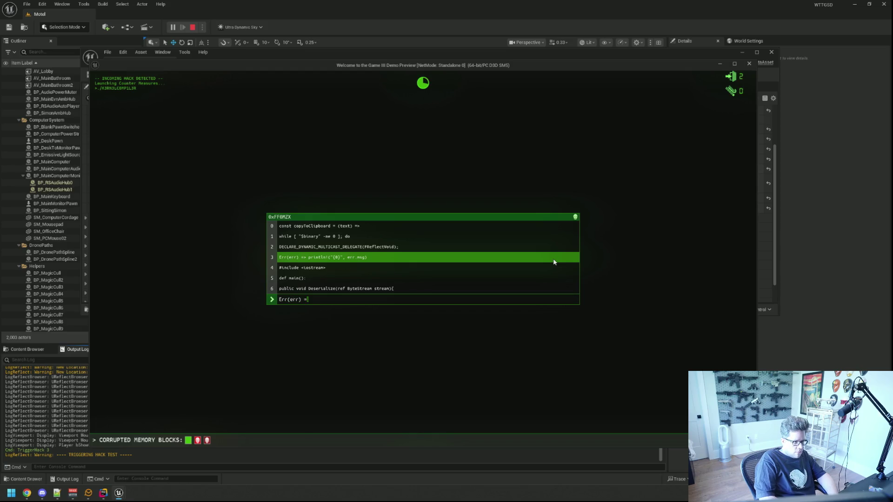
text(=>)
text(rintl)
text("{0}")
text(, err.msg))
key(Return)
Enter #include <iostream> and def main():, fixing the premature and mistyped def main entries.
text(#include <io)
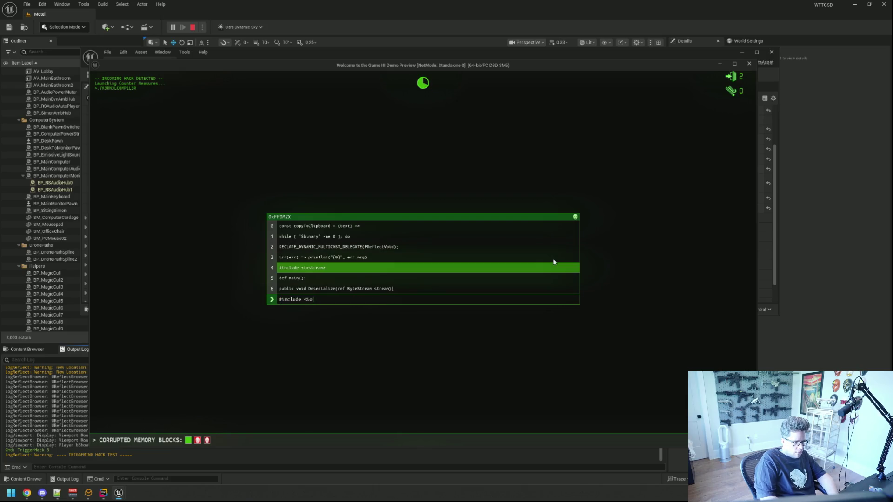
text(stream>)
key(Return)
text(def main()
key(Return)
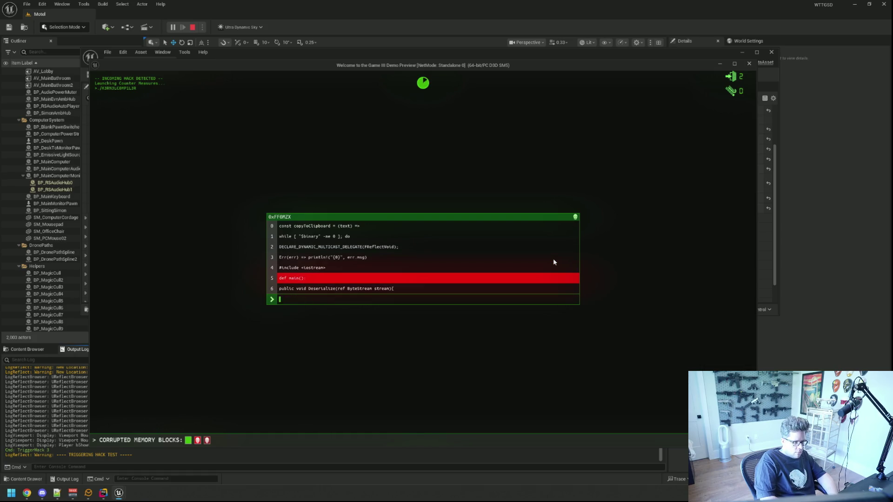
text(pdef main())
key(BackSpace)
key(BackSpace)
key(BackSpace)
text(def main():)
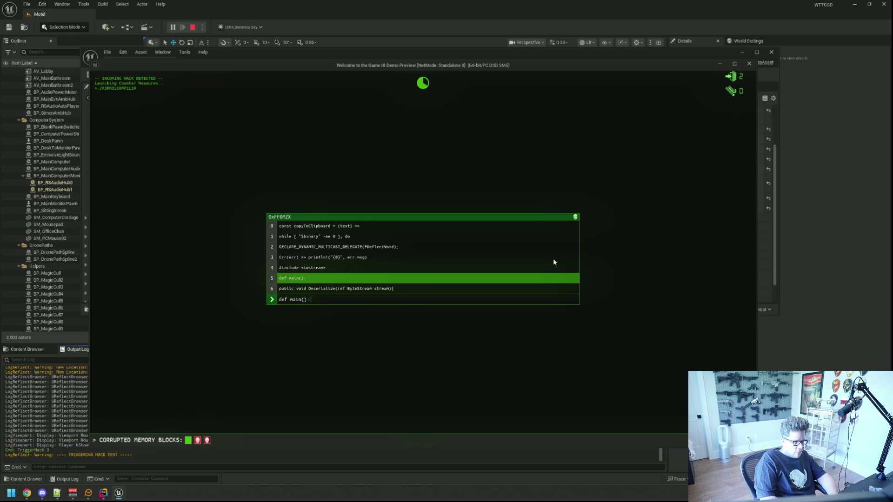
key(Return)
Retype line 6 with the ByteStream serialize code and the while binary check.
text(public void D)
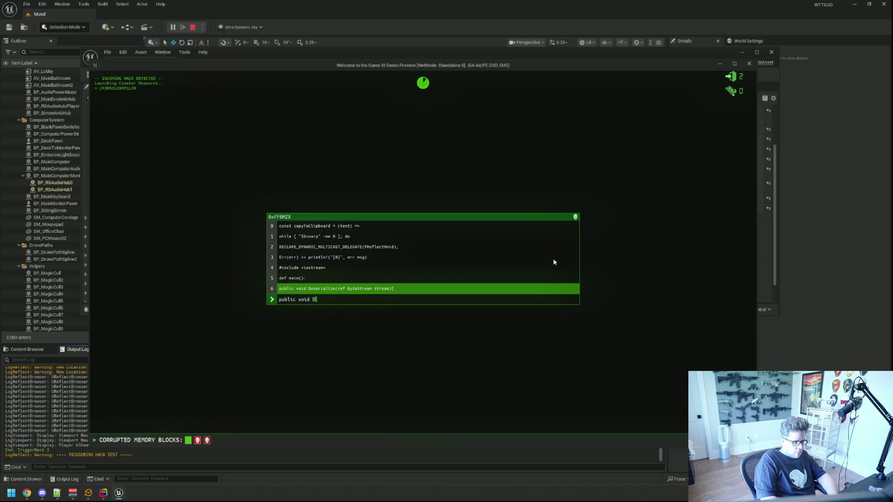
text(u)
key(BackSpace)
text(ize(ref ByteStream strea{)
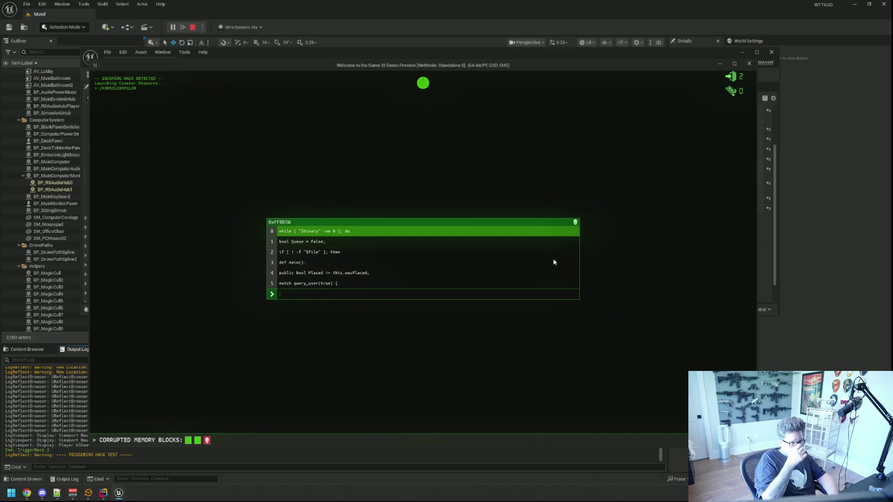
text(while [ ")
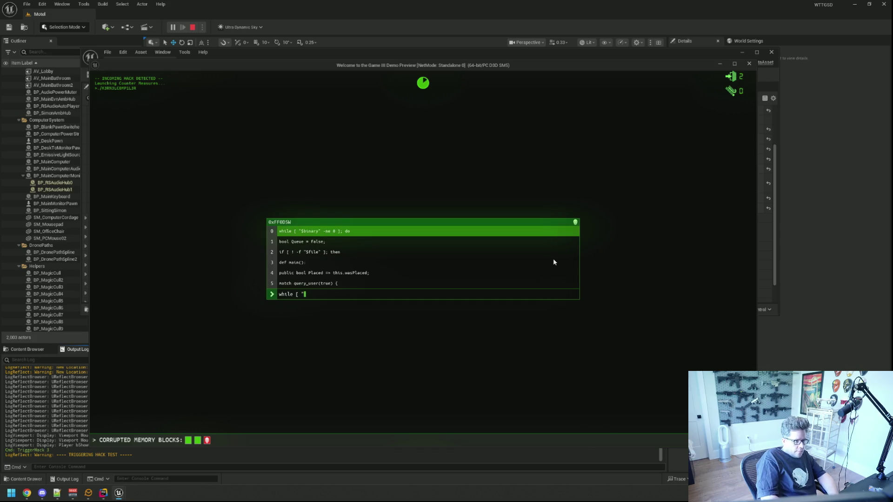
text($binary" -ne )
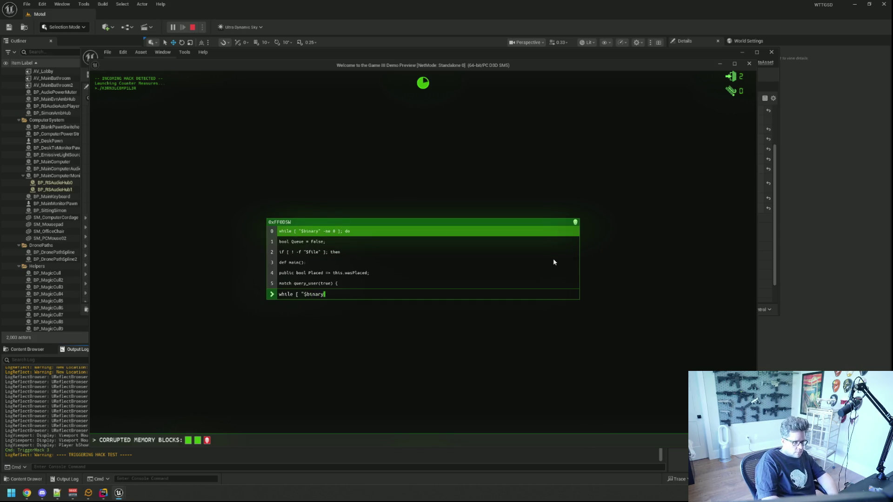
text(0 ]; do)
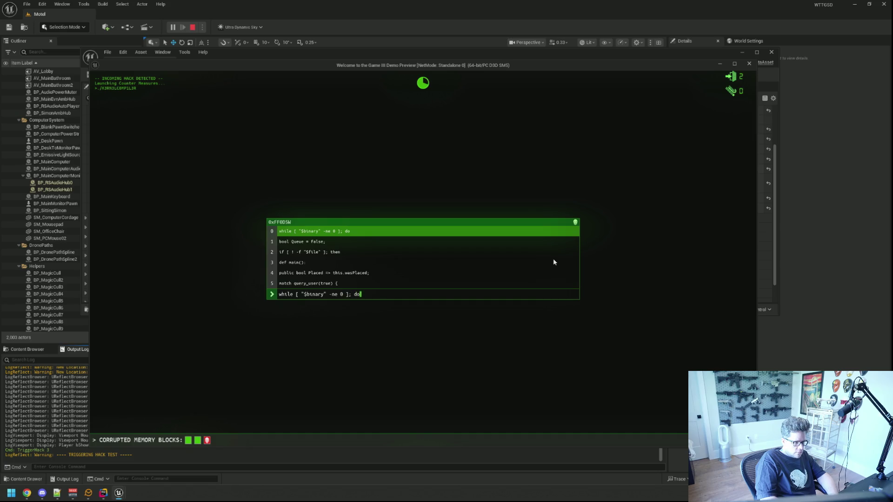
Submit the while line, then enter bool Queue = false;, the file-check if line, and def main():.
key(Return)
text(bool Queue = false;)
key(Return)
text(if [ ! -)
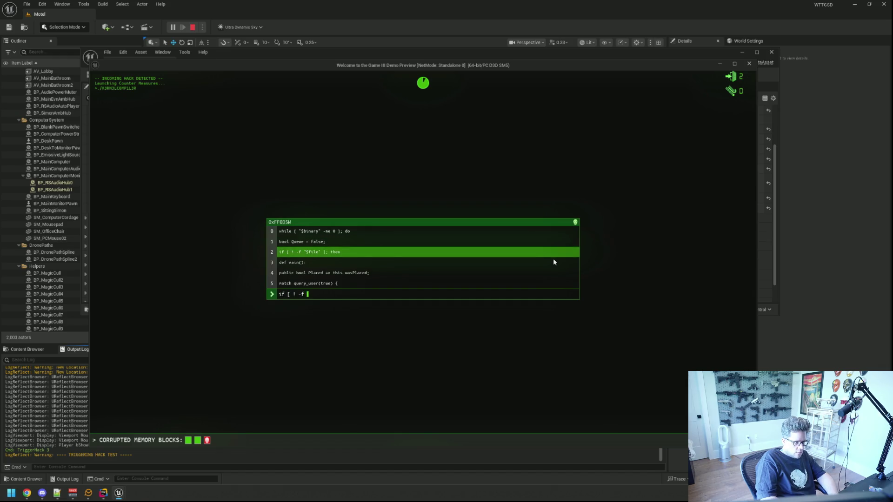
text(f "$file" ]; )
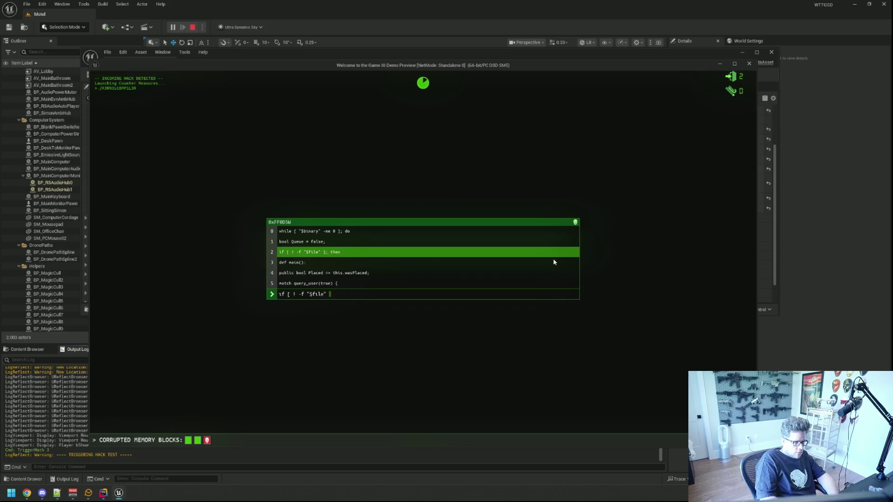
text(then)
key(Return)
text(def)
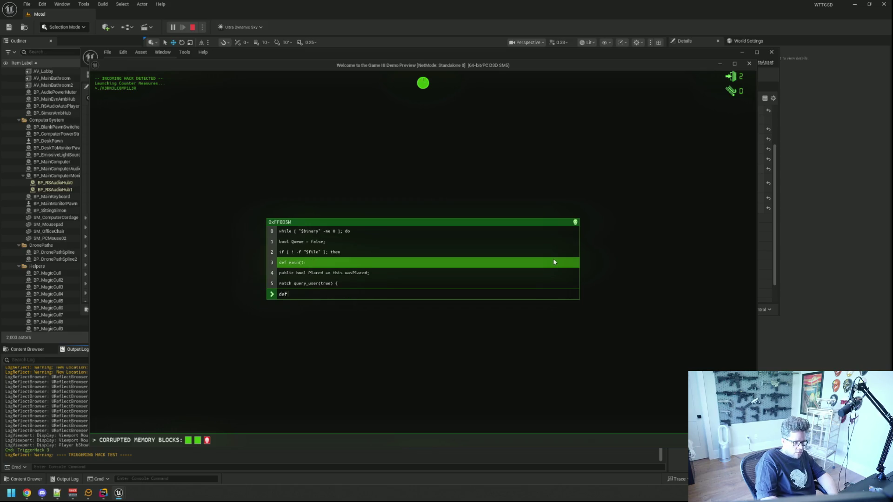
text( main():)
key(Return)
Enter 'public bool Placed => this.wasPlaced;' and 'match query_user(true) {' to clear the final block.
text(pu)
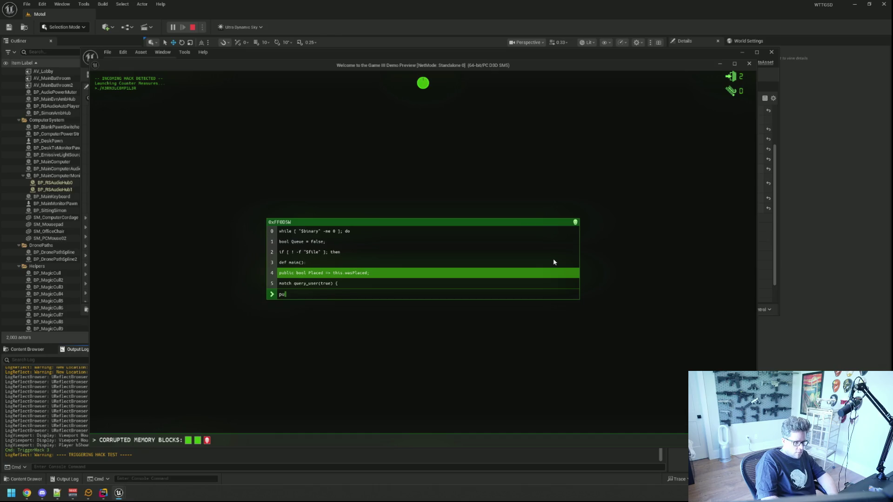
text(blic bool Placed = >)
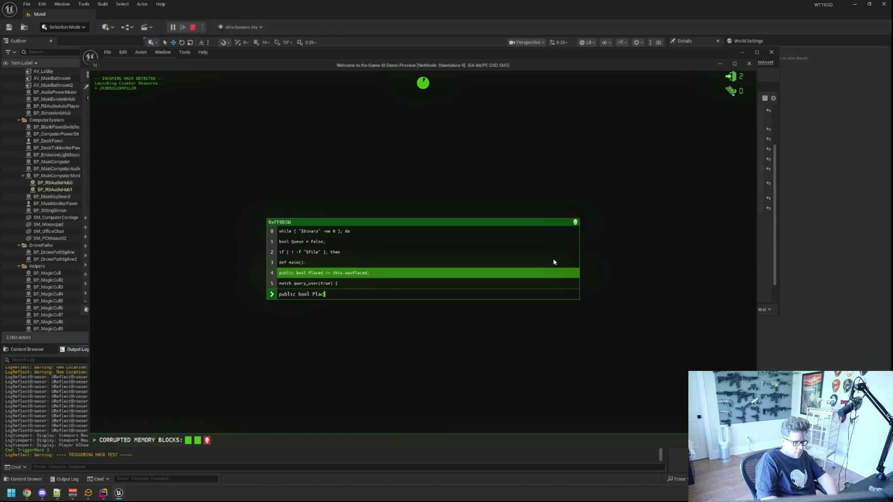
key(BackSpace)
key(BackSpace)
text(this.wasPlaced;)
key(Return)
text(atch )
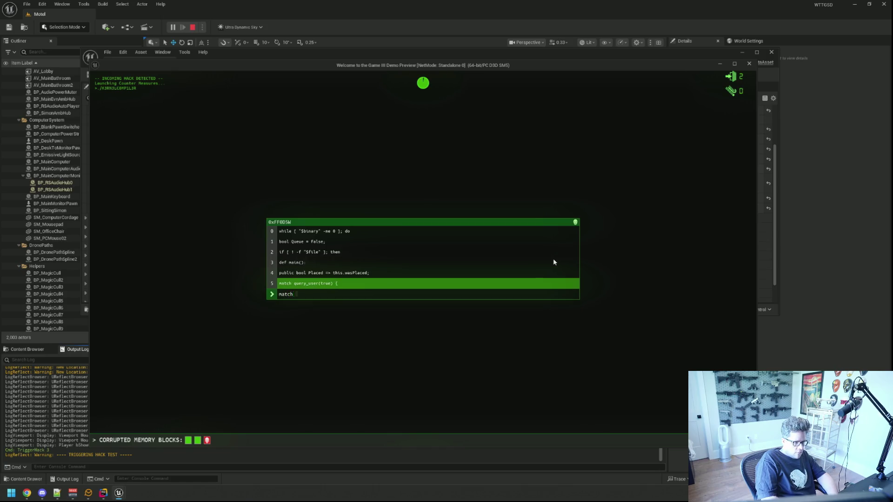
text(query_user(true)
key(Return)
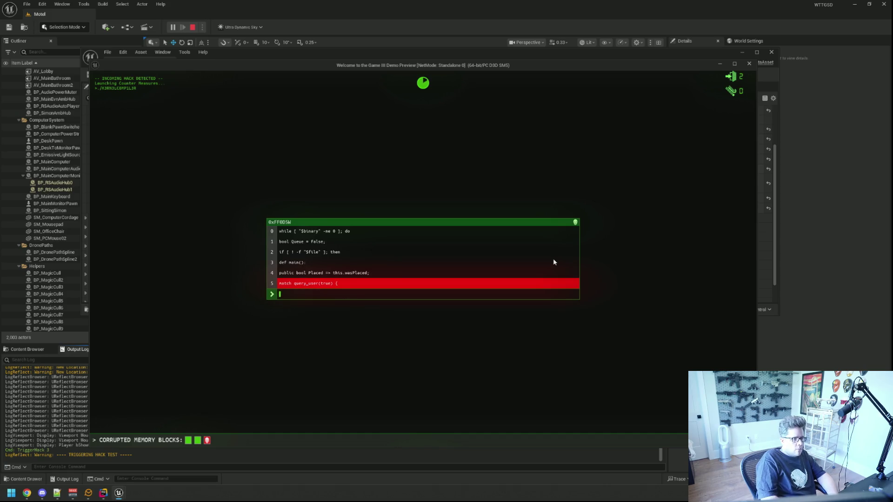
text(match query_user()
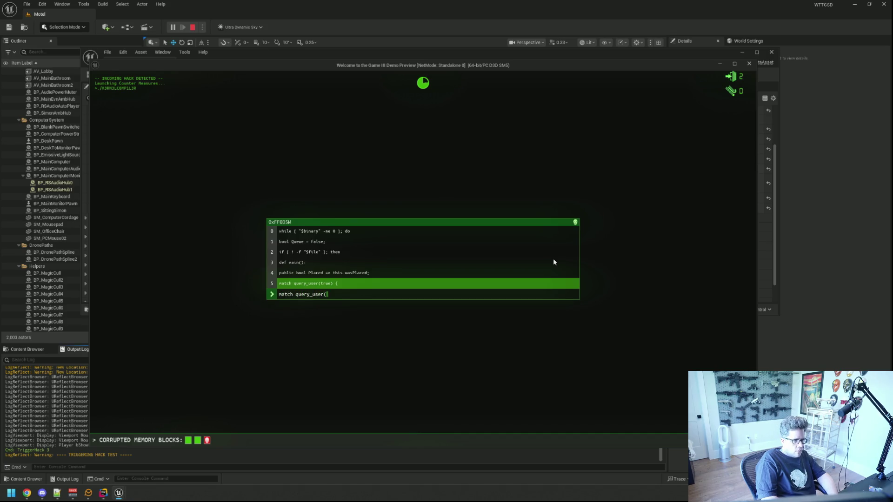
text(true) {)
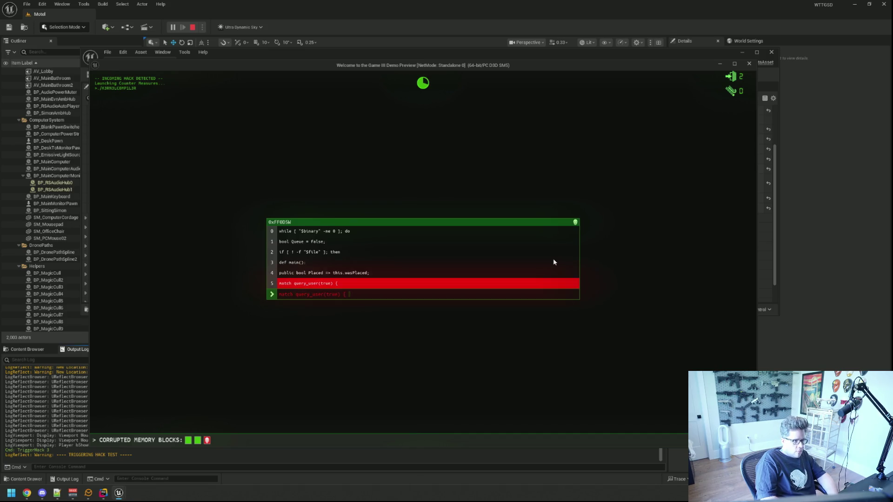
key(Return)
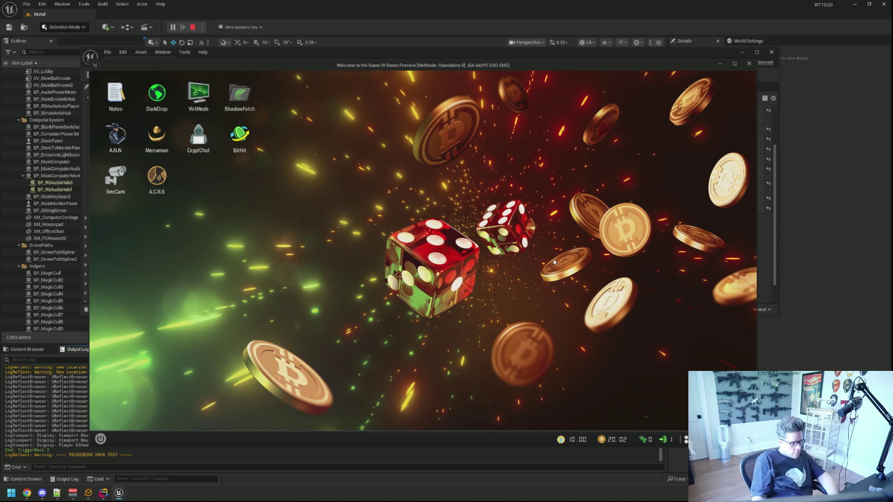
Refocus the game preview and rerun the recalled TriggerHack console command to restart the minigame.
key(Escape)
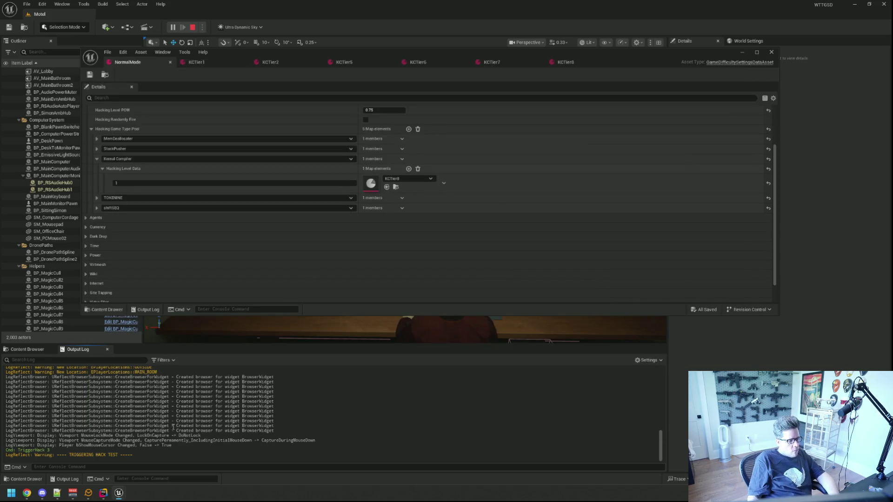
mouse_move(122, 493)
click(194, 458)
key(grave)
key(Up)
key(Return)
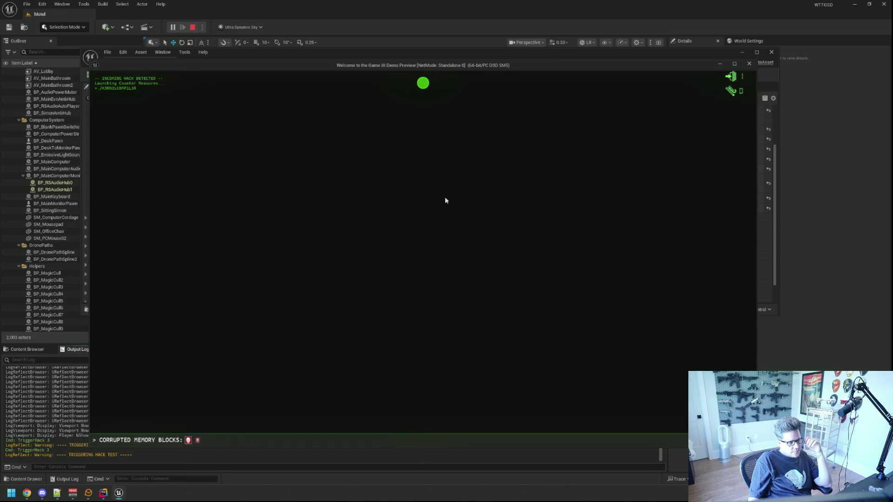
text(q)
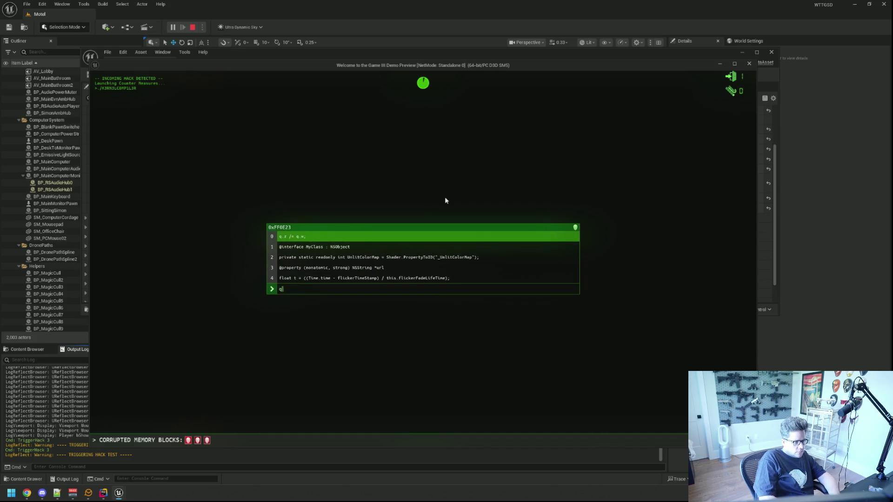
text(.x /)
text(;@interf)
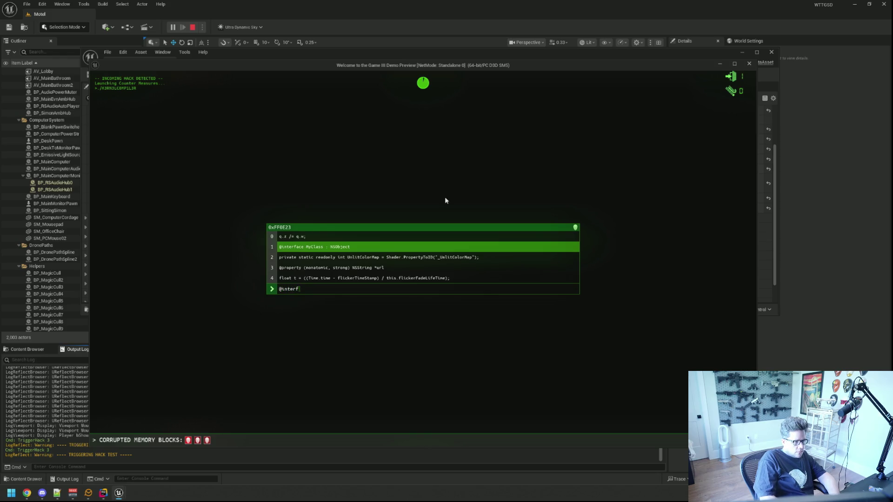
text(ace MyClass : N)
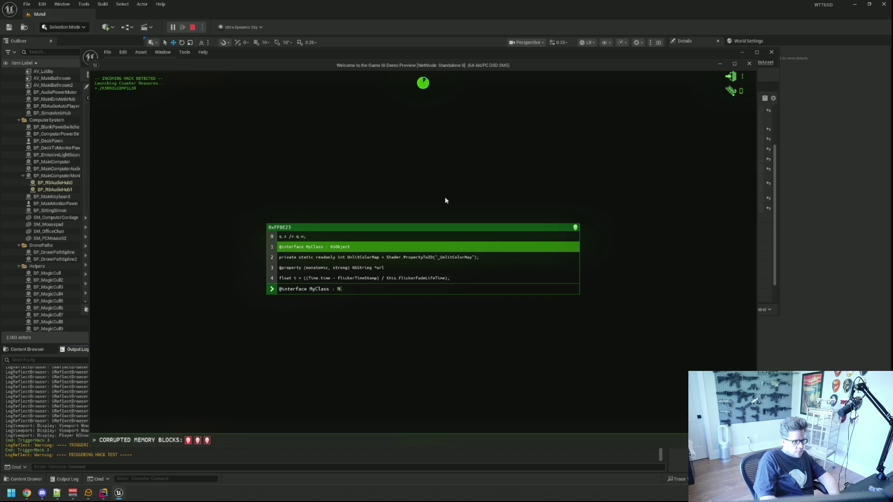
text(SObjectprivate s)
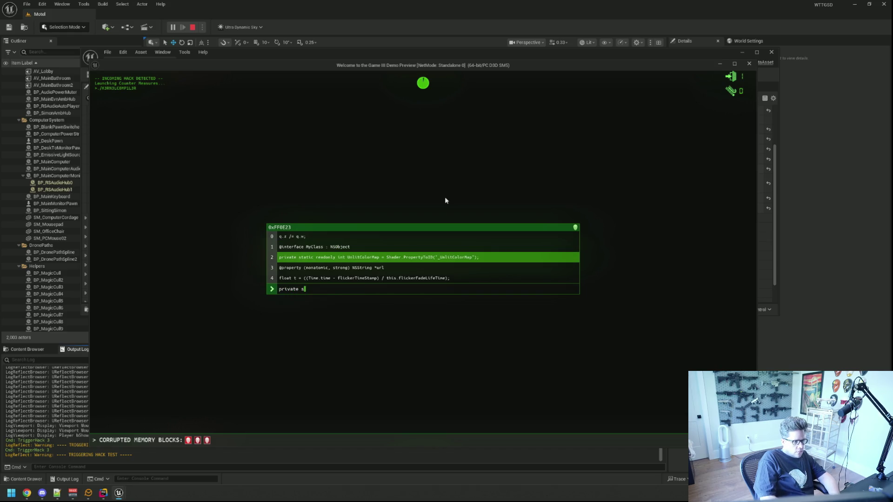
text(tatic readonly int )
text(Unlit)
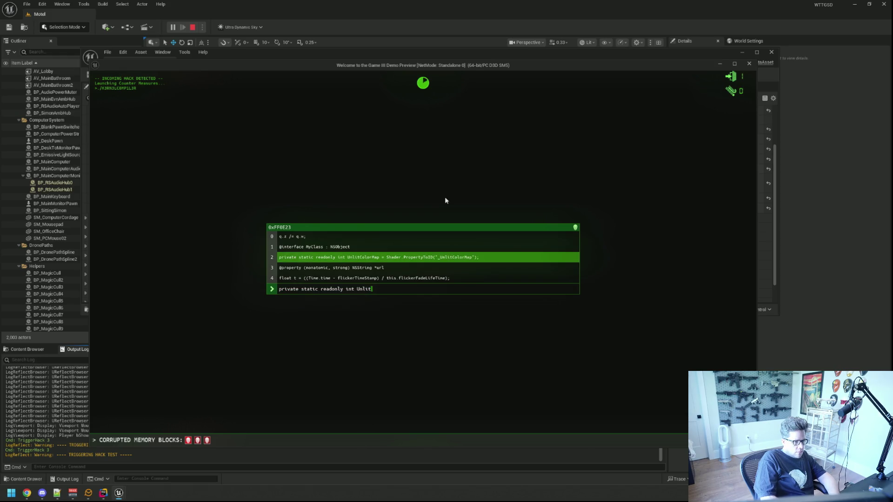
text(ColorMap = Shader p)
key(BackSpace)
text(Pr)
text(ro)
key(BackSpace)
key(BackSpace)
key(BackSpace)
text(r)
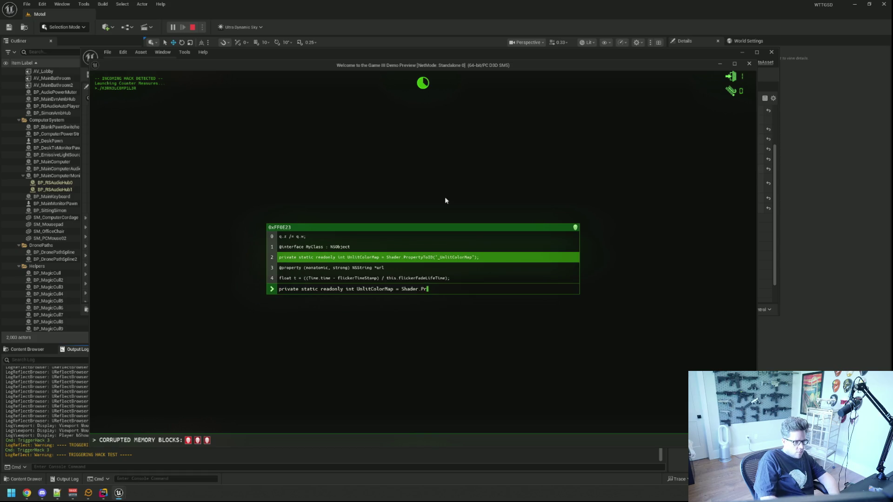
text(opertyToID("_)
text(UnlitColor)
text(Map");)
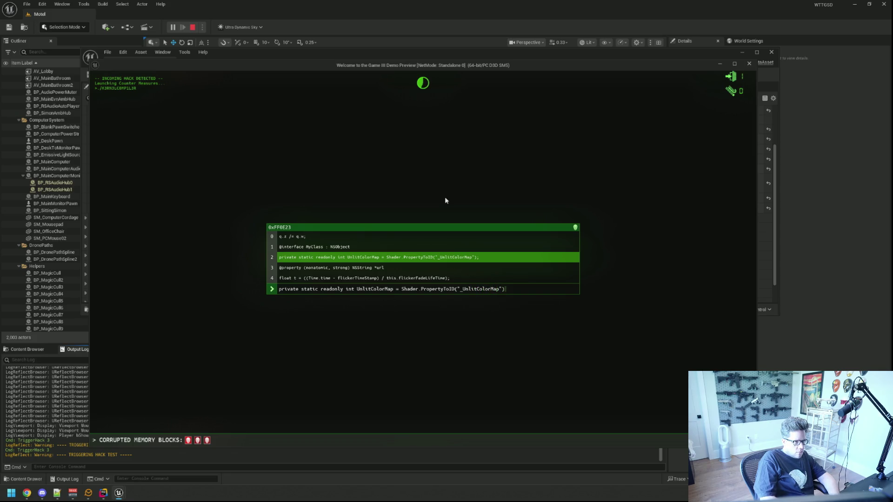
text(@pro)
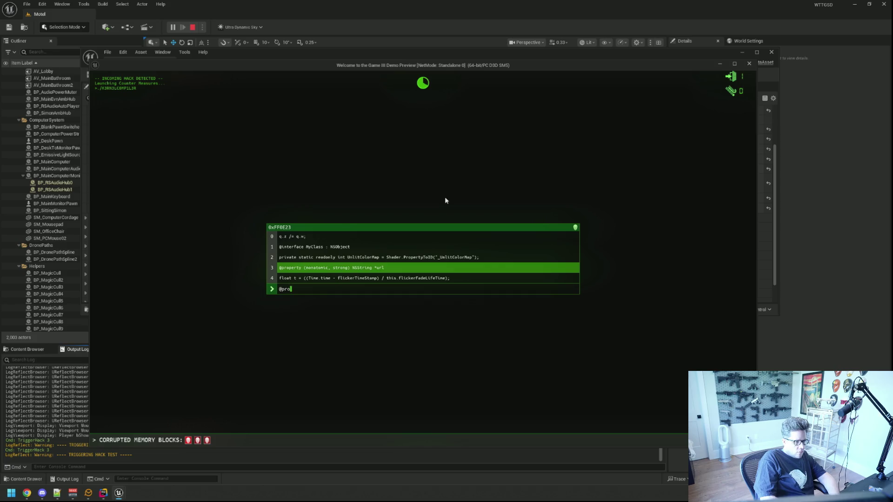
text(perty )
text(non)
text(atomic, strong)
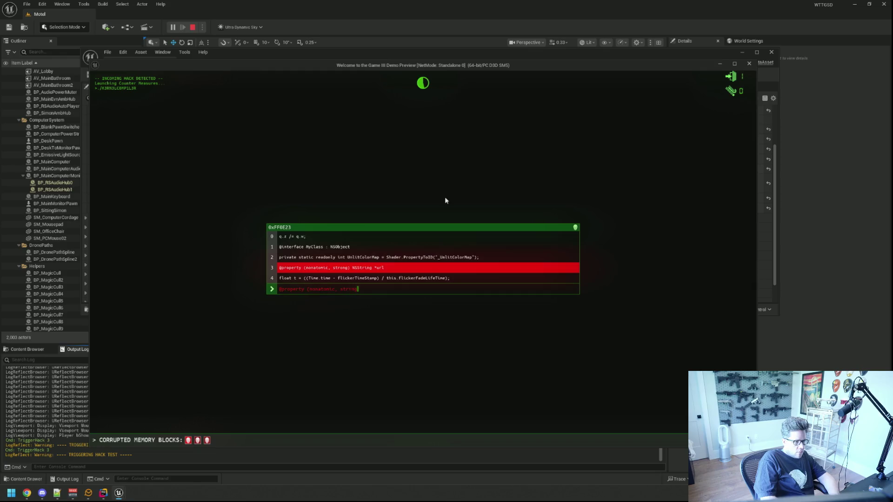
key(BackSpace)
key(BackSpace)
key(BackSpace)
text(ong) NS)
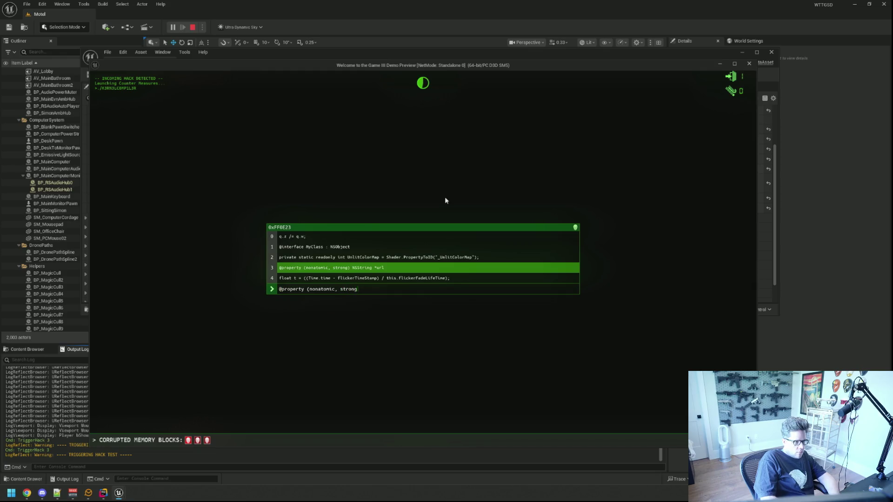
text(String *Ur)
key(BackSpace)
key(BackSpace)
text(url)
key(Return)
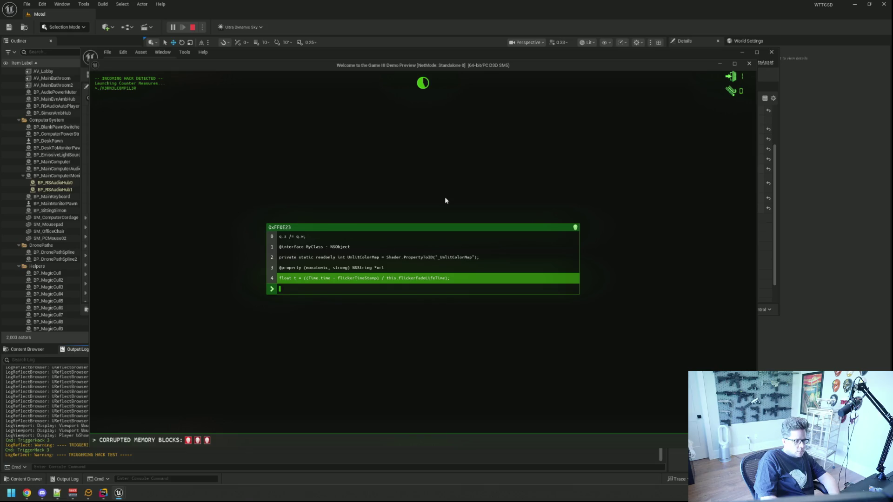
Retype the flickerFadeLifeTime float line, using namespace std;, and following lines up to Interact3Press.
text(loat ((Time.time -)
text( flickerTimeStamp) / )
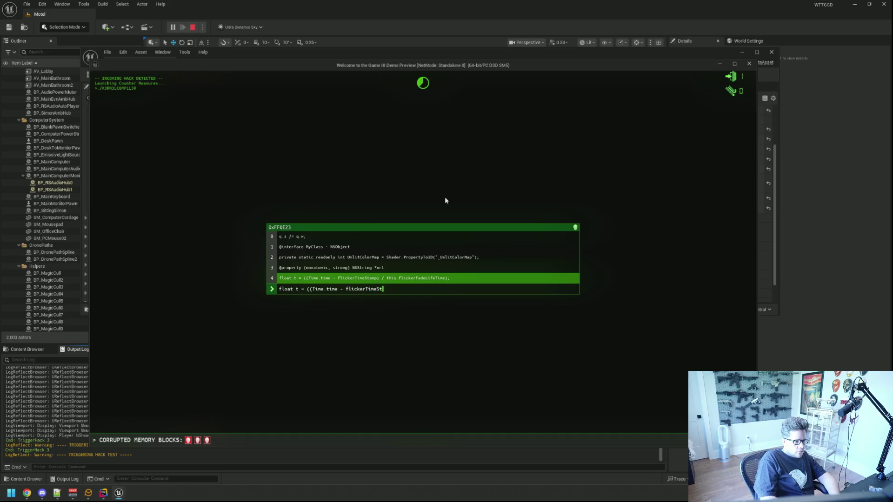
text(this.flickerFa)
text(deLifeTime))
text(;)
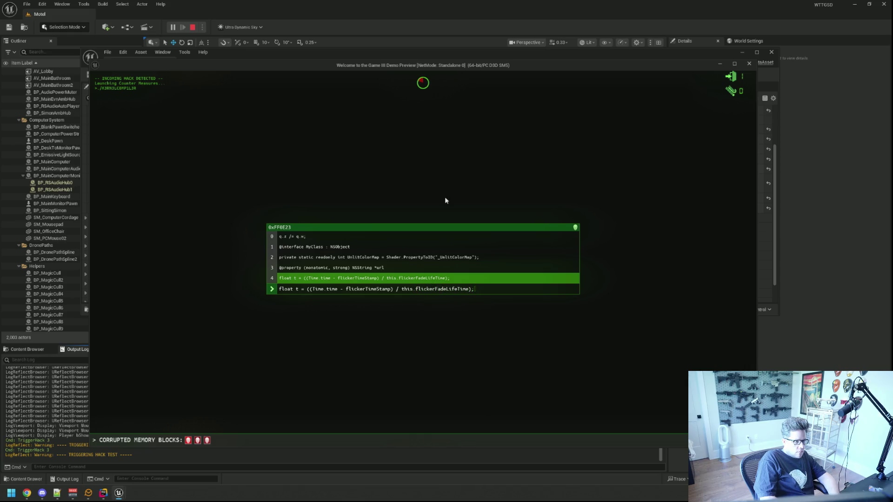
text(using namespd)
key(BackSpace)
key(BackSpace)
key(BackSpace)
text(namespace std;)
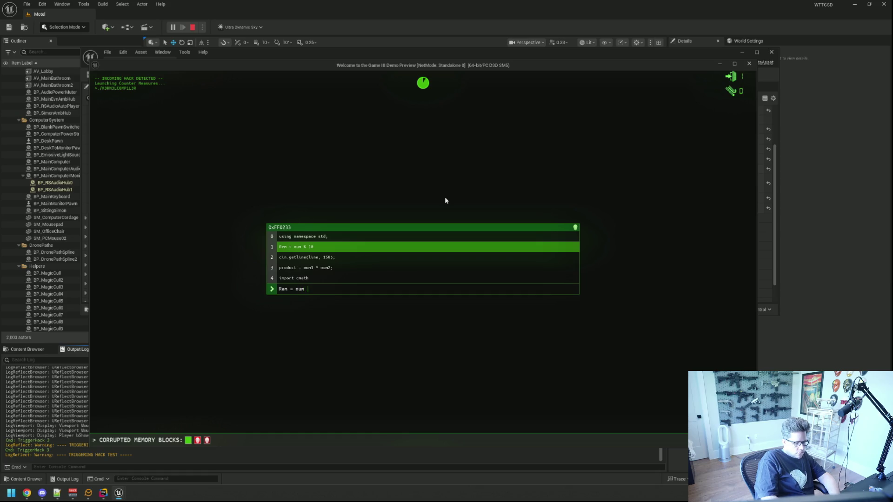
text( 10cin.ge)
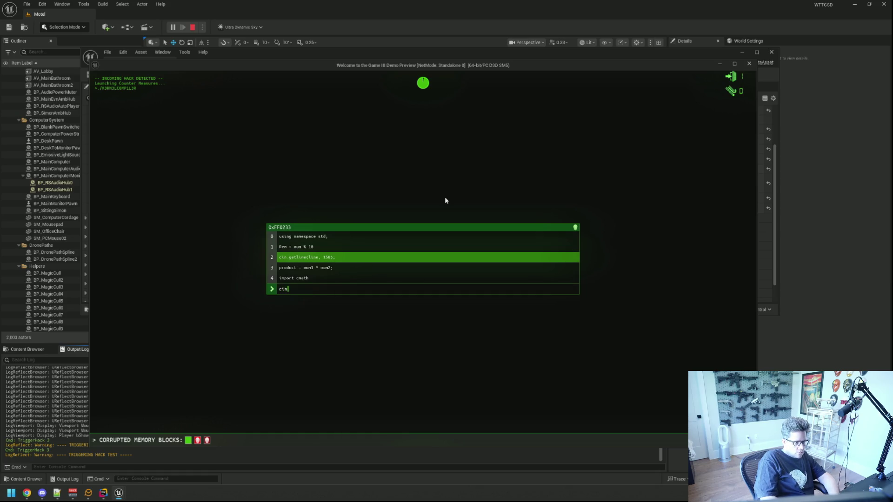
text(line)
text(ne, 150);)
text(prod)
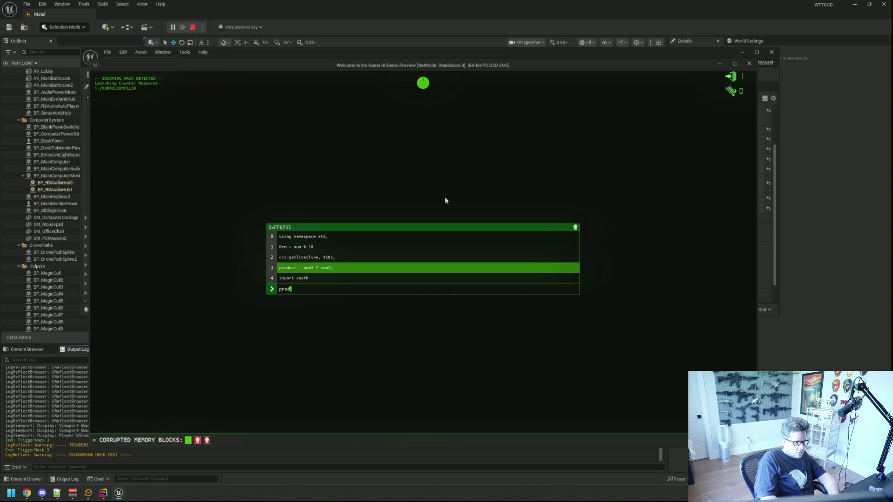
text(num)
text(* num2;)
text(import)
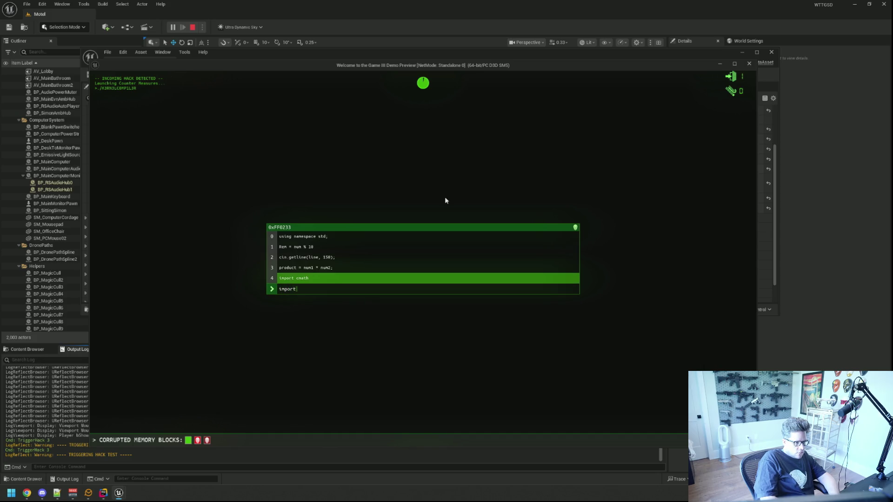
text(a)
text(th)
text(private void Intera)
text(ct)
text(3Press(In)
text(put)
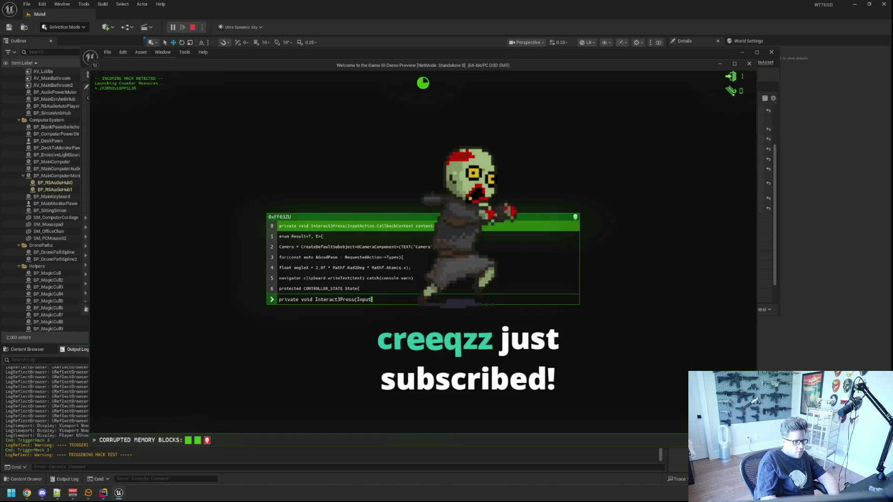
text(Action.Callback)
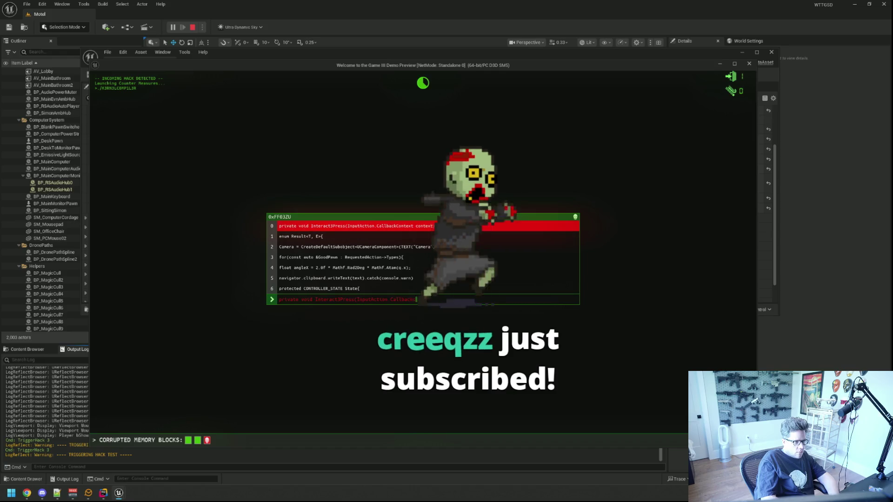
Complete the CallbackContext, Camera CreateDefaultSubobject, clipboard writeText, and protected CONTROLLER_STATE State{ lines.
key(BackSpace)
text(C)
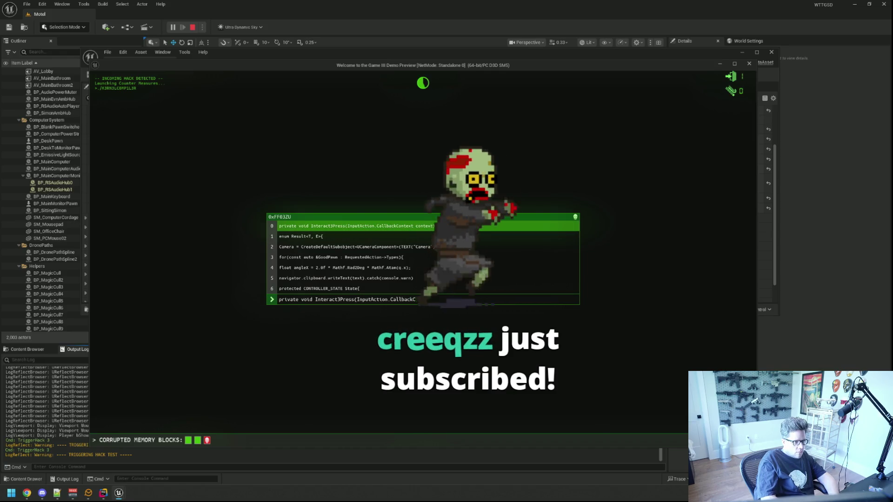
text(ontext context0)
key(BackSpace)
text(){enum Result<T)
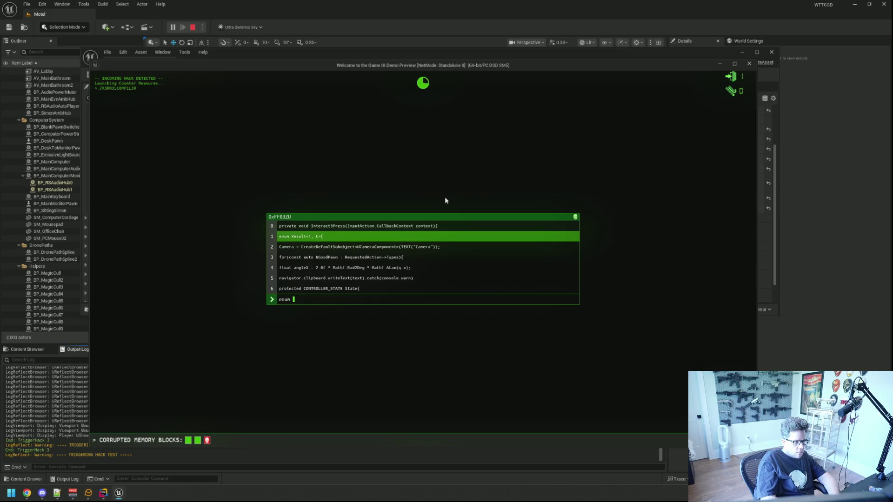
text(, E)
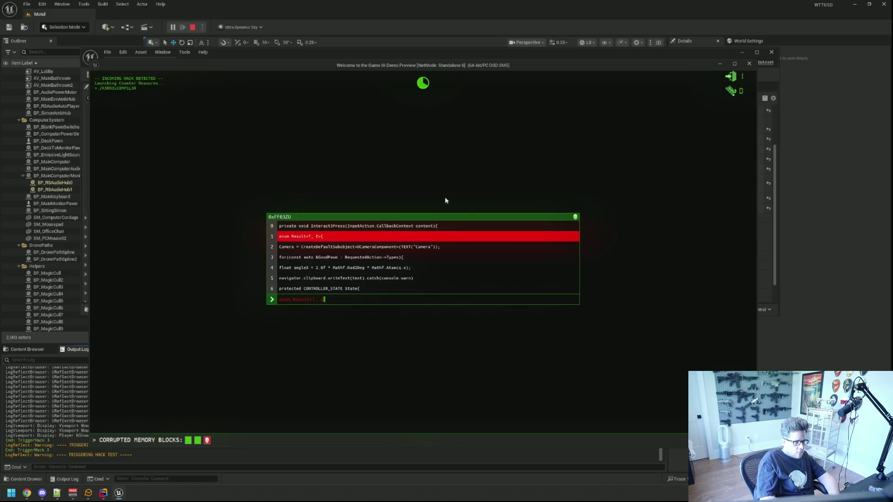
text({)
text(mera )
text(reateDefa)
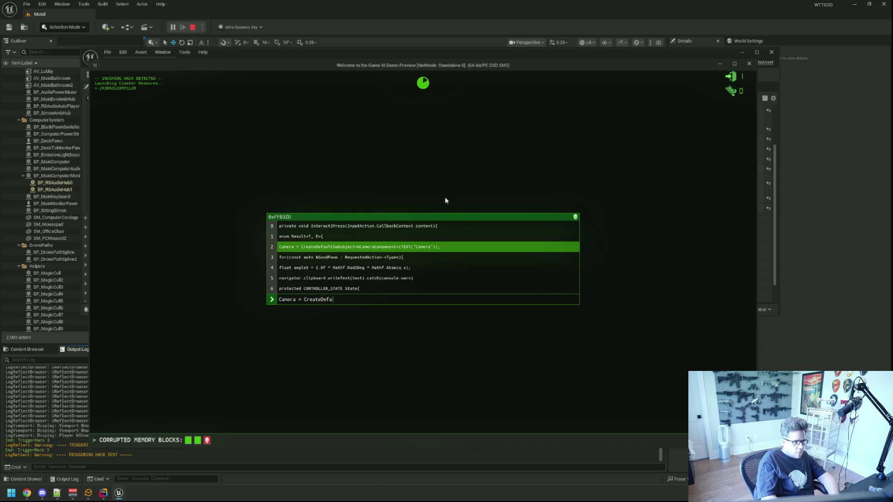
text(ult)
text(Subobject<U)
text(CameraCompon)
text(ent>(TE)
text(XT("Camera")
text());)
text(for(con)
text(st au)
text(&)
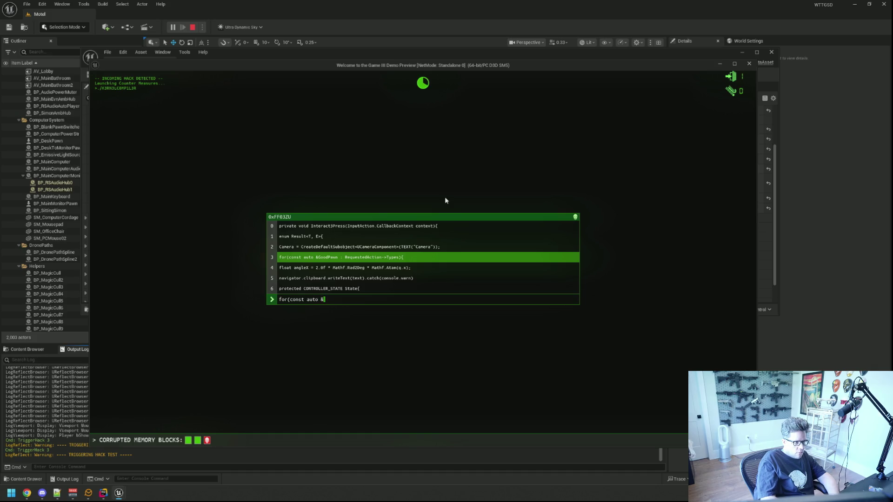
text(GoodPawn : Request)
text(edAction->)
text(Types))
text({)
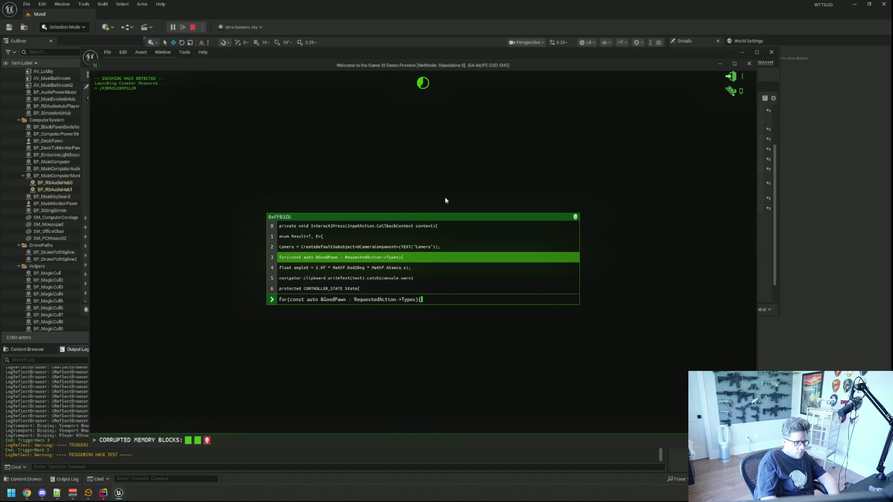
text(float ang)
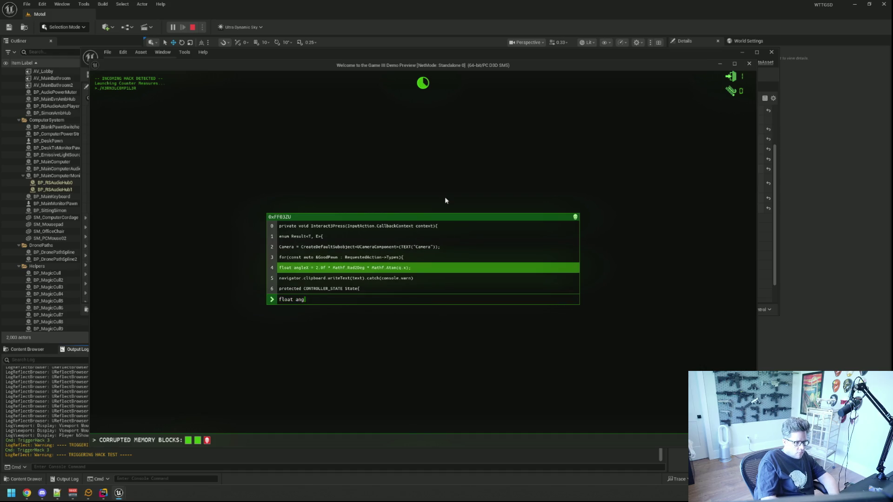
text(leX = )
text( * Mathf.Rad2Deg * Mathf.Atan(q.x);)
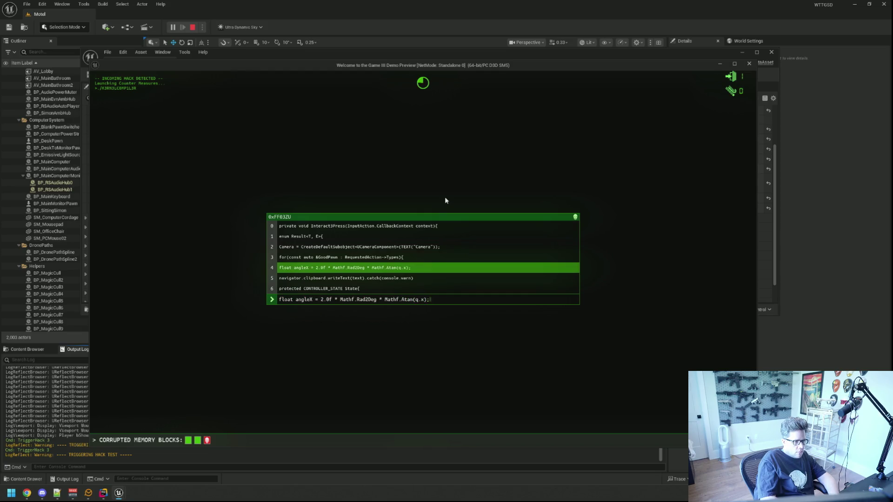
key(Return)
text(ator.clipboard.writeText()
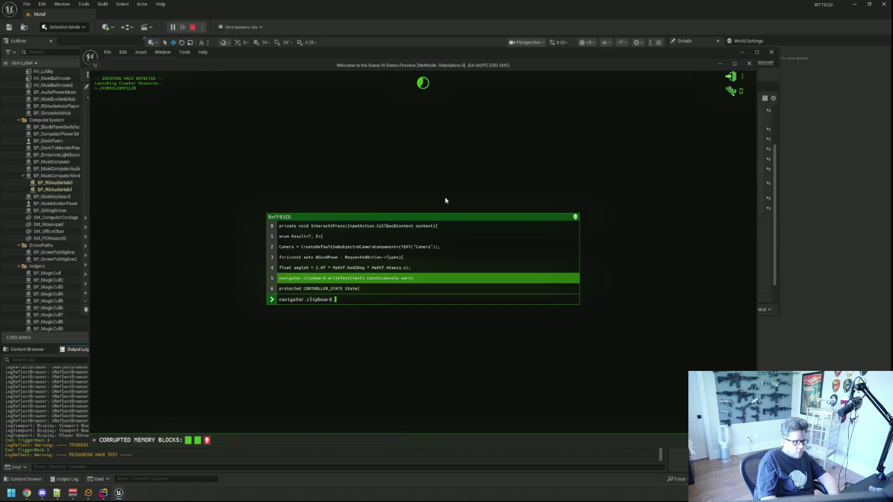
text(text).catch(console.w)
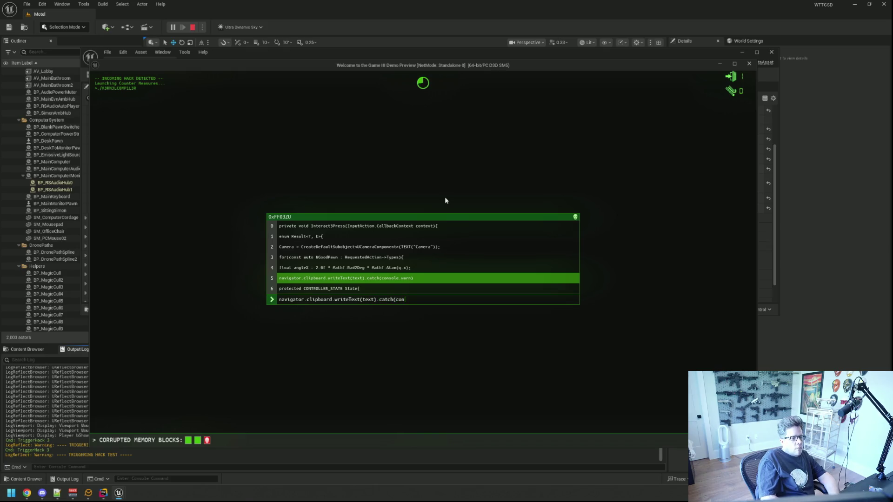
text(arn))
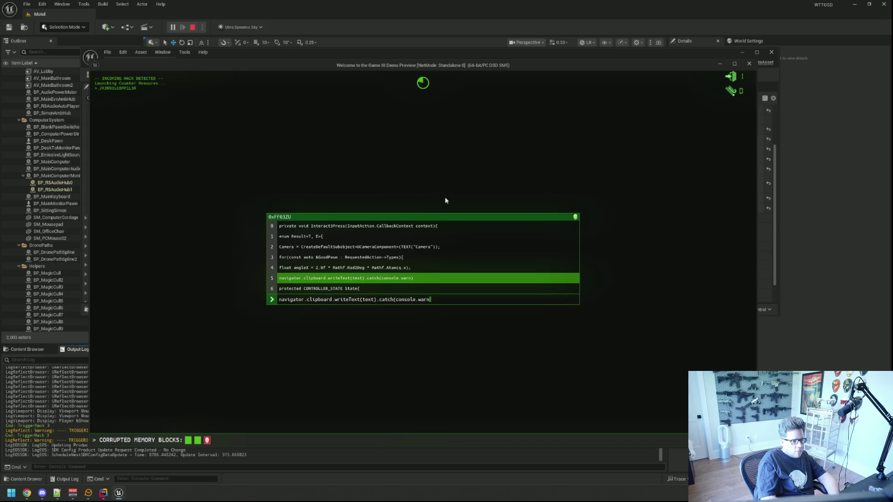
key(Return)
text(tected )
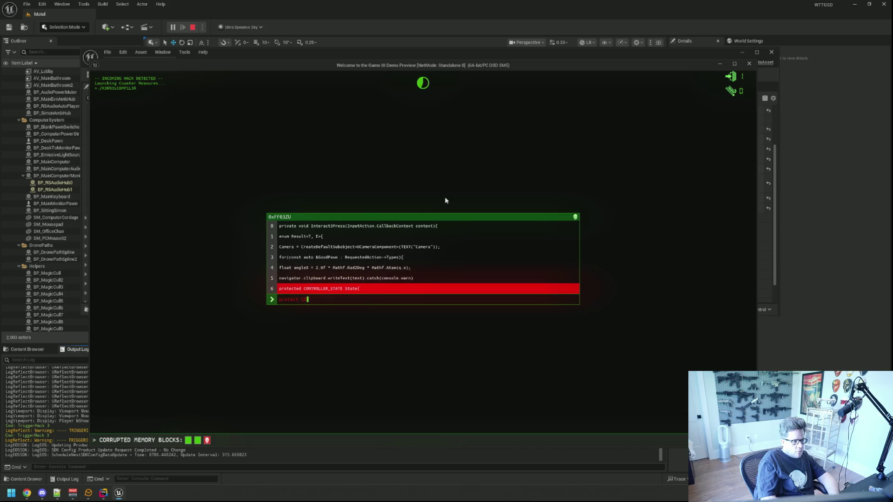
text(CONT)
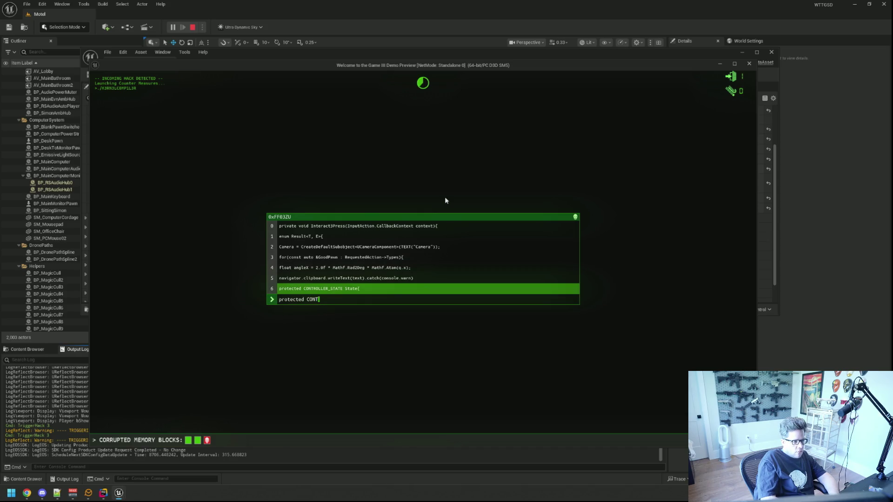
text(ROLLER_STATE State{)
key(Return)
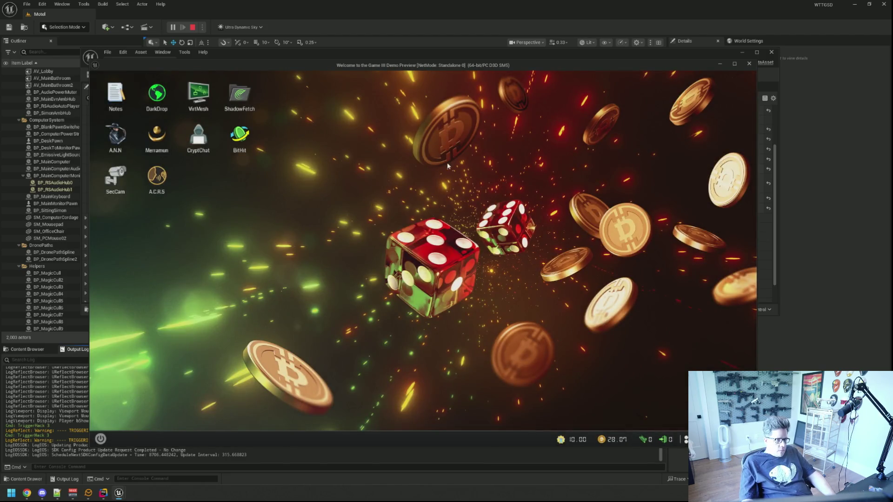
Stop the play session and open the KCTier8 data asset, comparing it against KCTier7.
key(alt+Tab)
key(Escape)
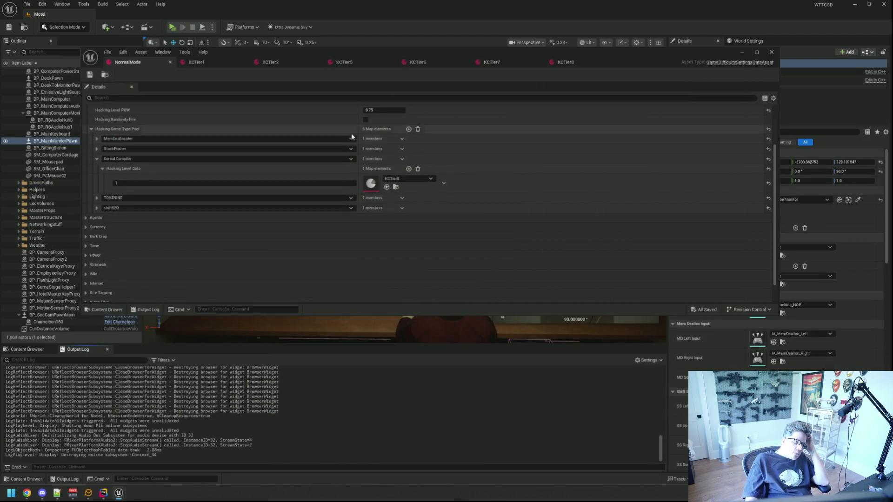
click(396, 187)
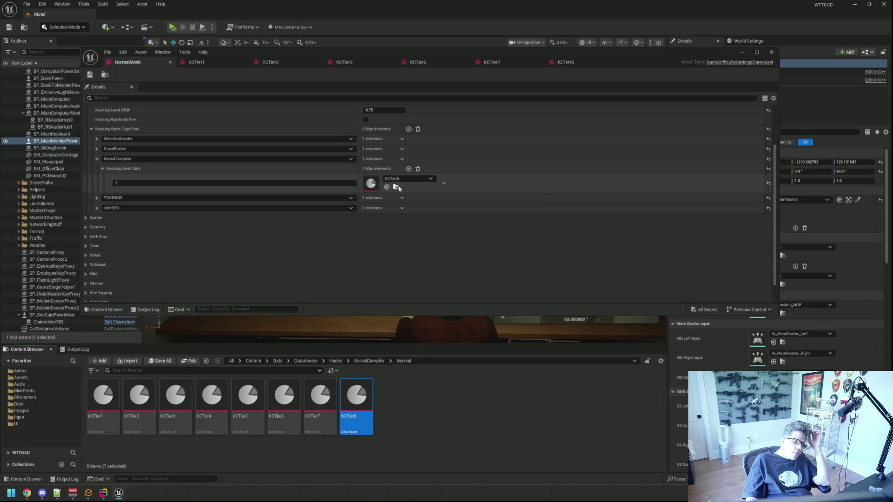
click(559, 68)
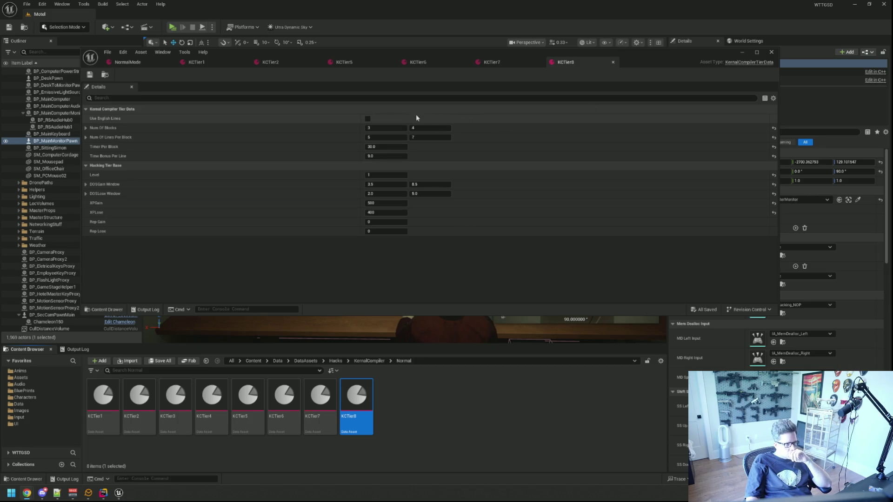
click(498, 61)
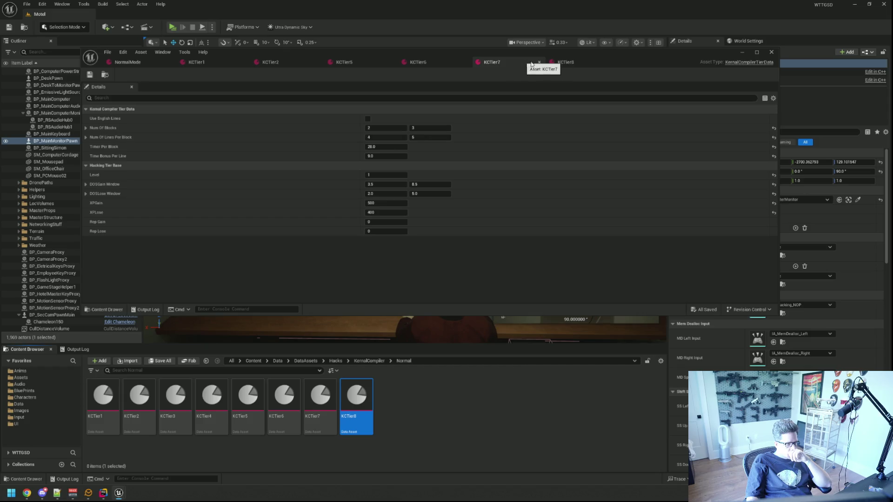
click(571, 63)
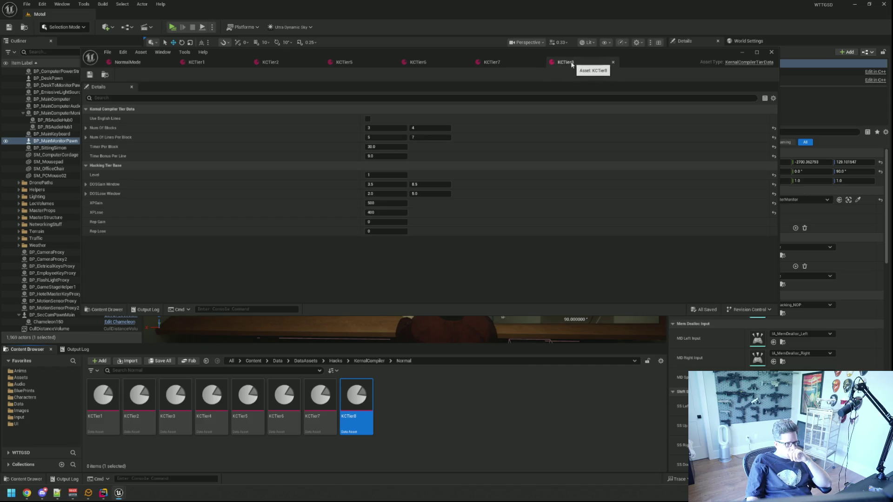
Set KCTier8 Timer Per Block to 28 and Time Bonus Per Line to 8.5, then save.
click(398, 146)
text(28)
key(Tab)
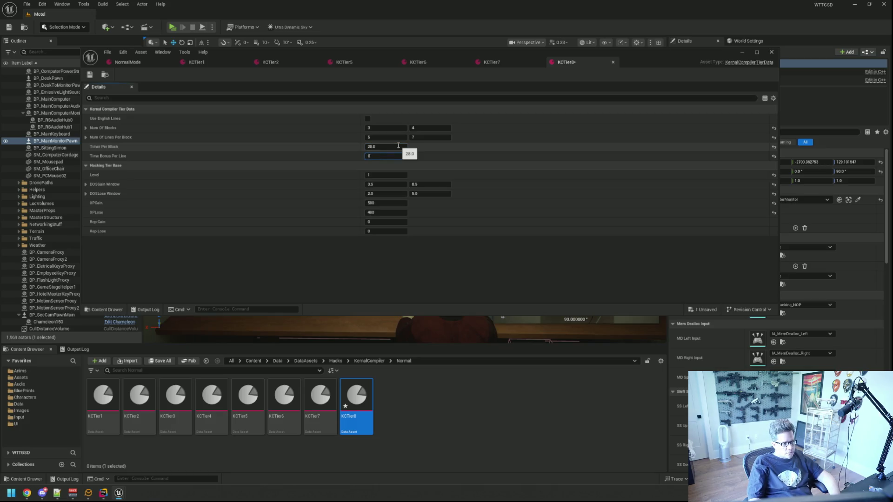
key(ctrl+s)
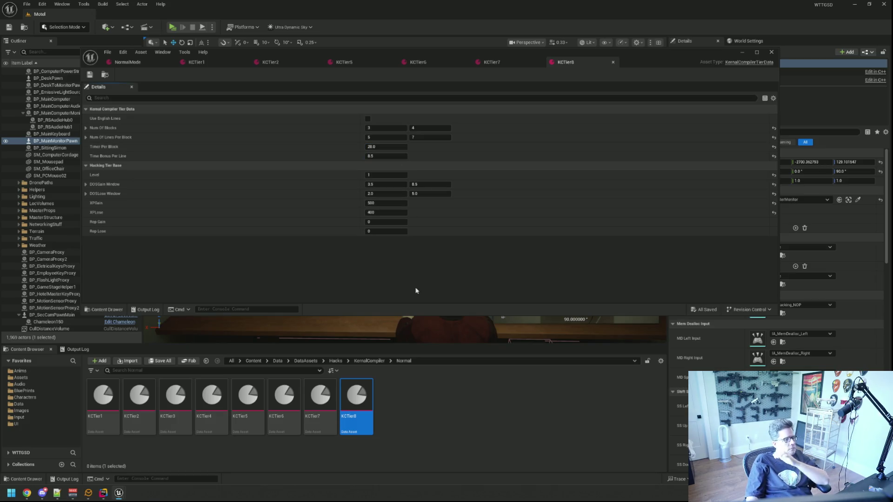
Clear the Output Log and start a new play-in-editor session.
click(74, 350)
right_click(185, 369)
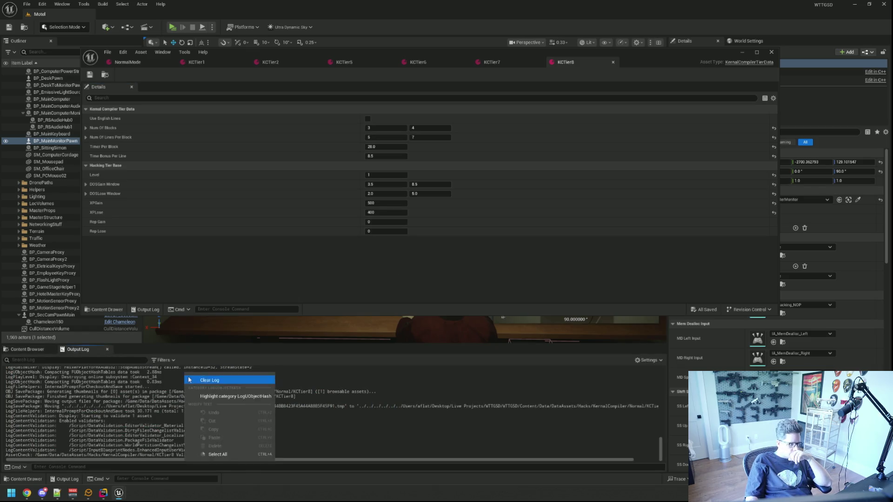
click(200, 373)
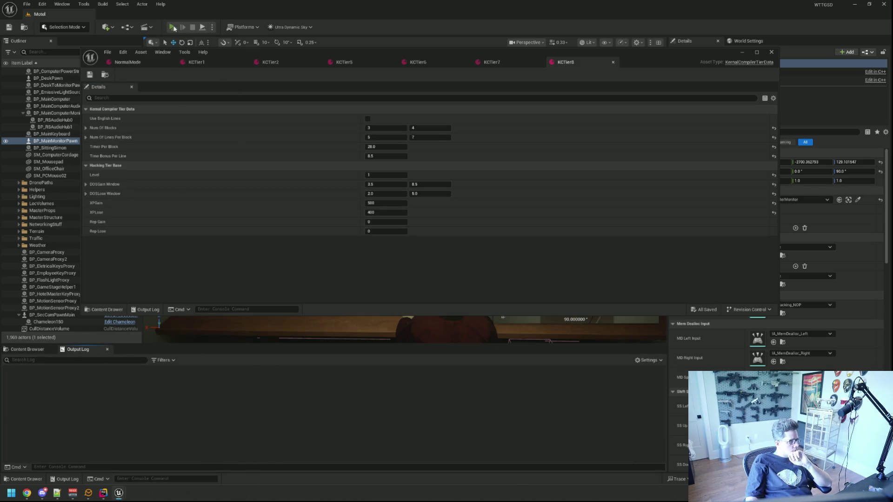
key(alt+p)
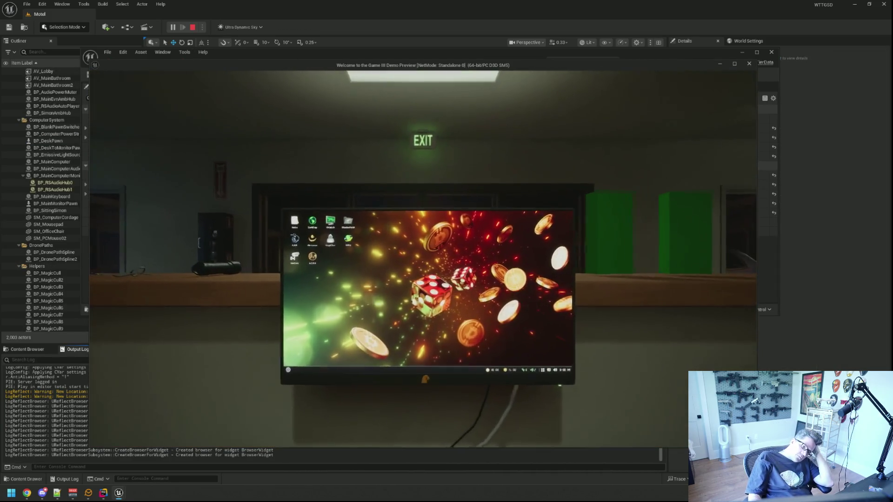
Sit at the in-game desk computer and run TriggerHack 1 in the console.
click(598, 330)
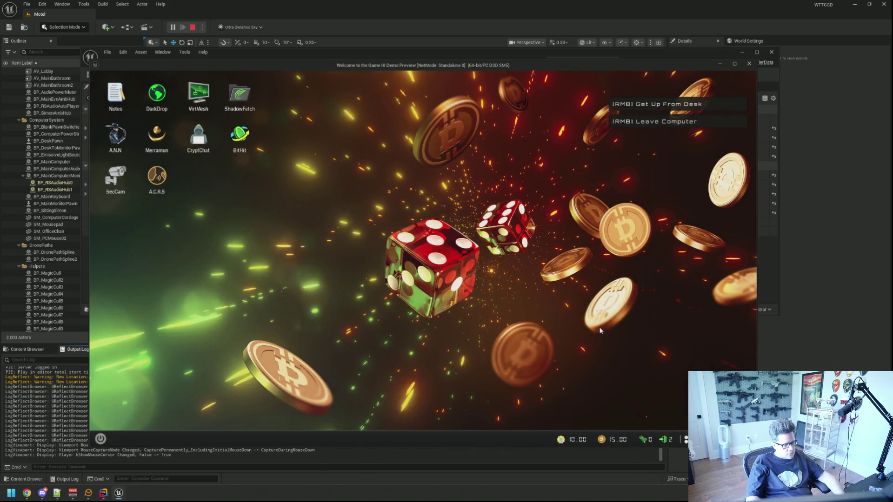
text(TriggerHack 1)
key(Return)
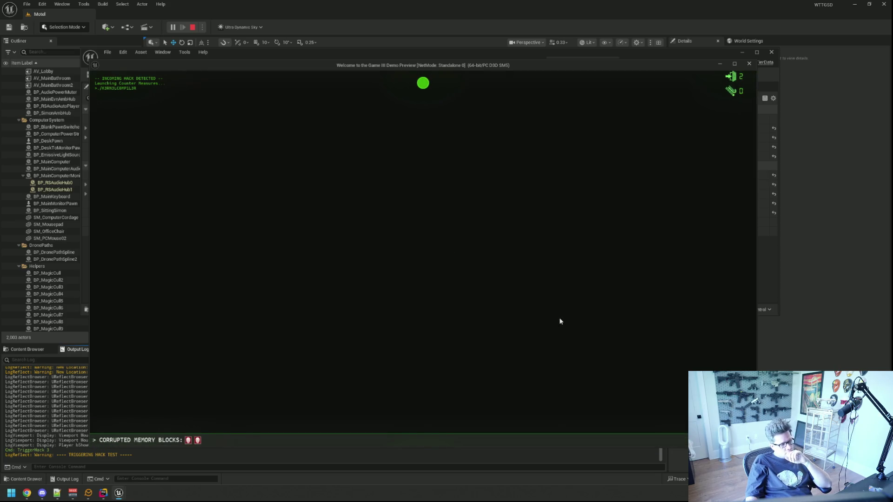
Retype the print(int(num[::-1])), console.log(myArray), char name[50] and cin >> n1 >> n2 lines.
text(pr)
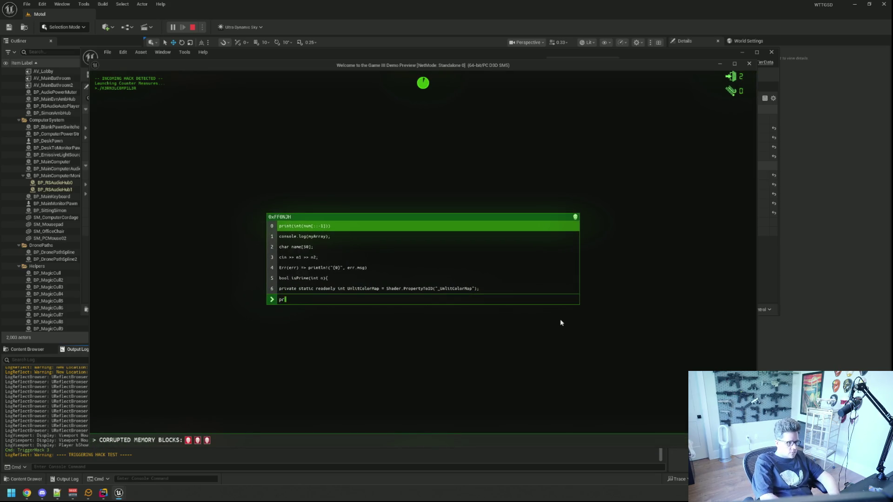
text(int(int(num[::)
key(BackSpace)
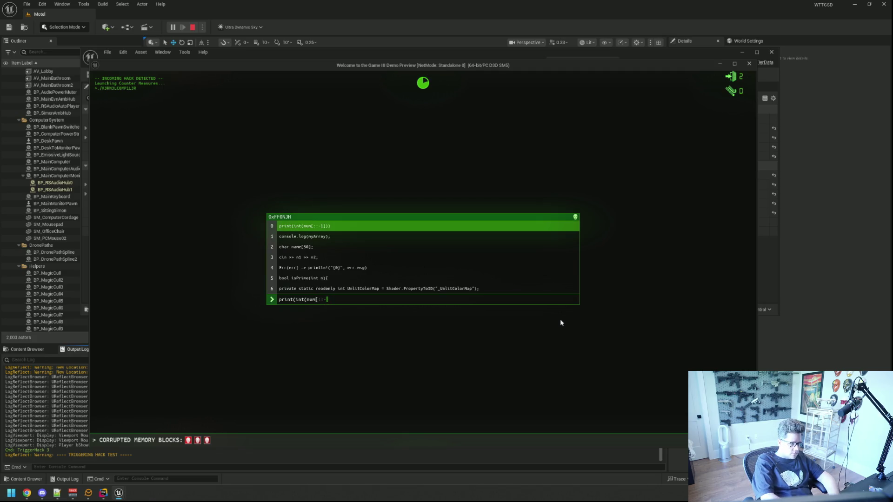
text(1])))
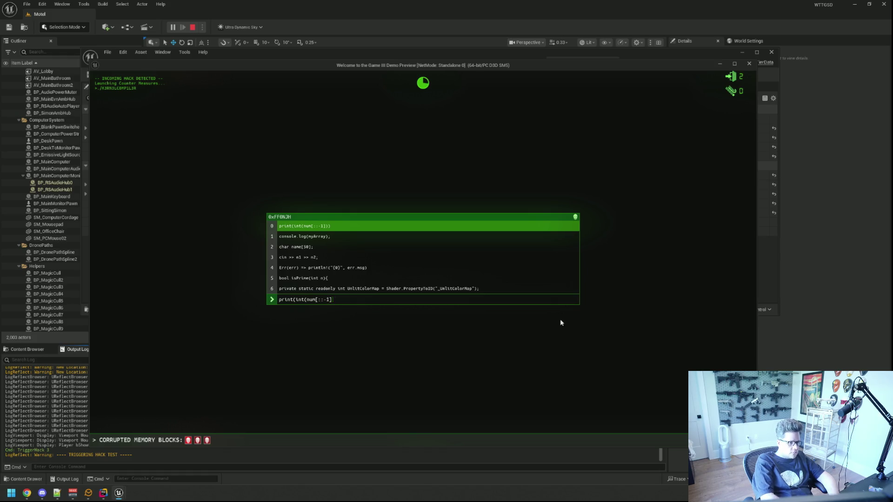
text(console.l)
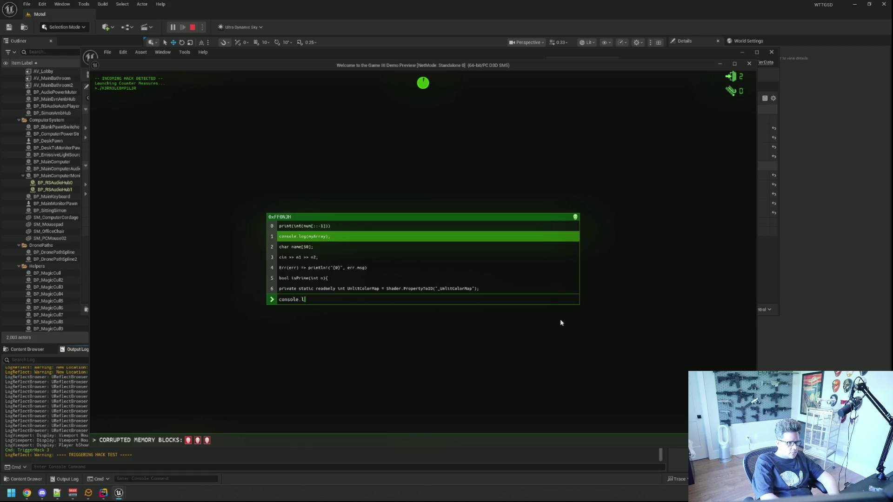
text(og(myArray)
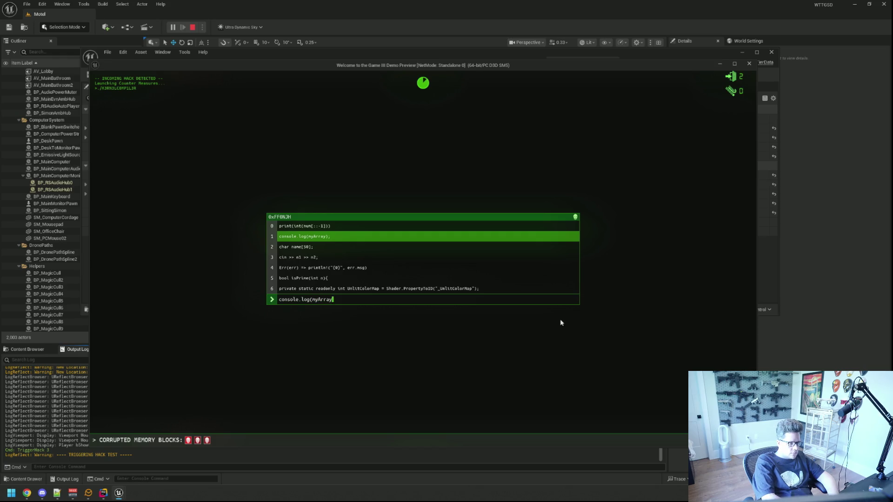
text();char nam)
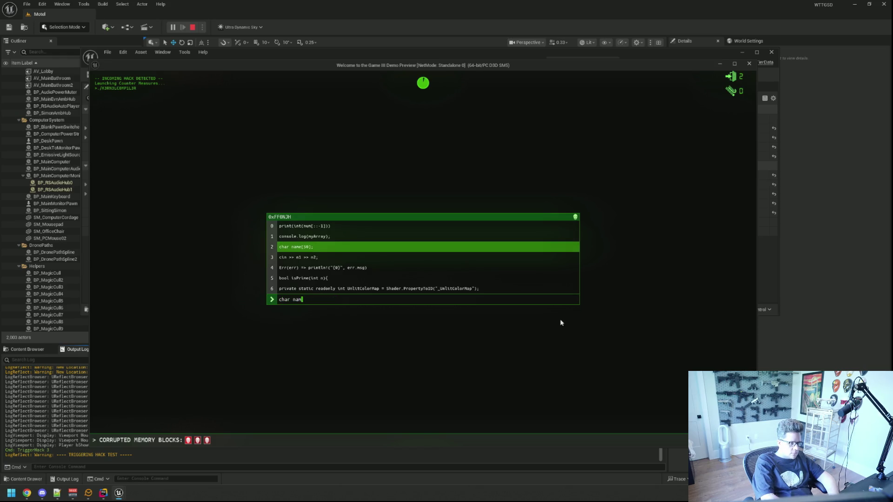
text(e[50];c)
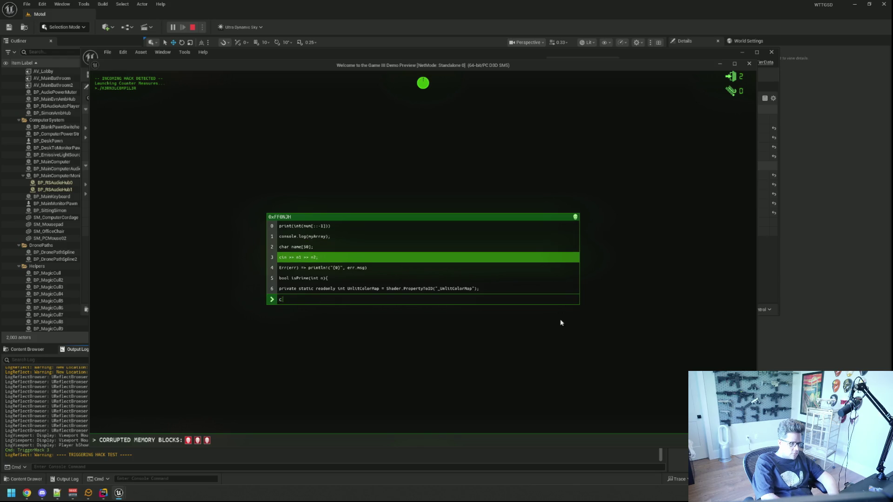
text(in > n1 >> n2;)
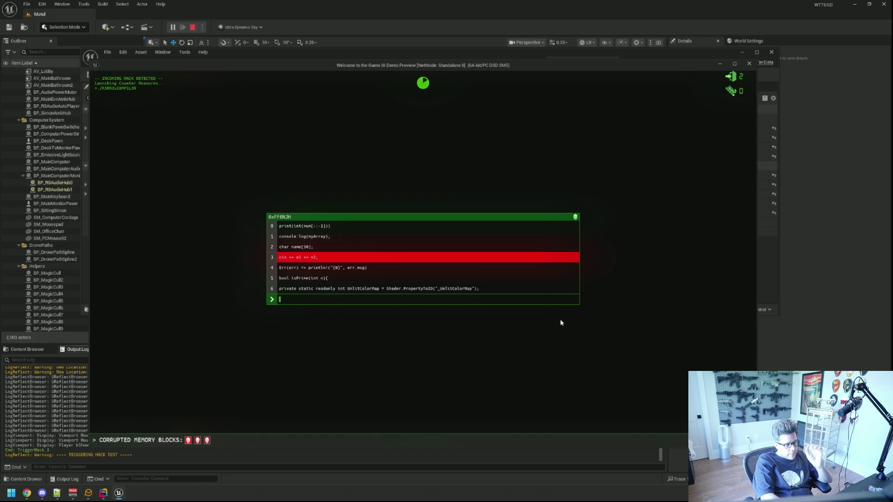
Pause and resume the game, then finish and submit line 6's Shader.PropertyToID statement.
key(Escape)
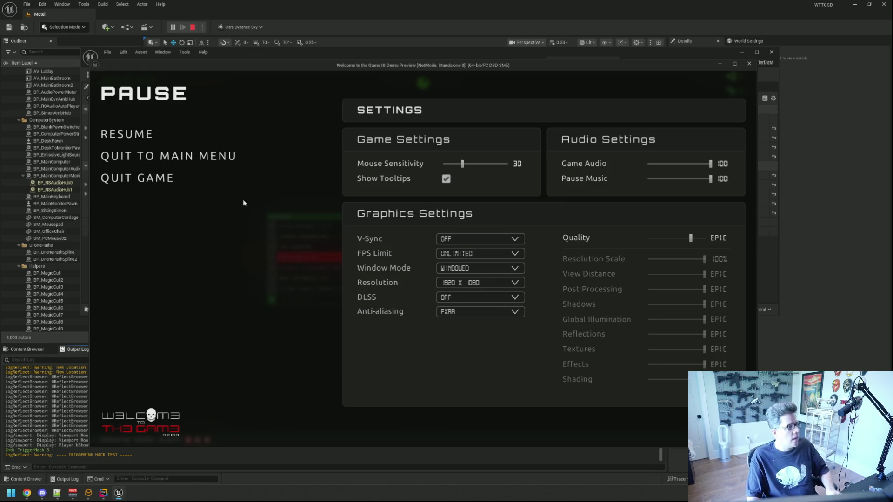
click(139, 135)
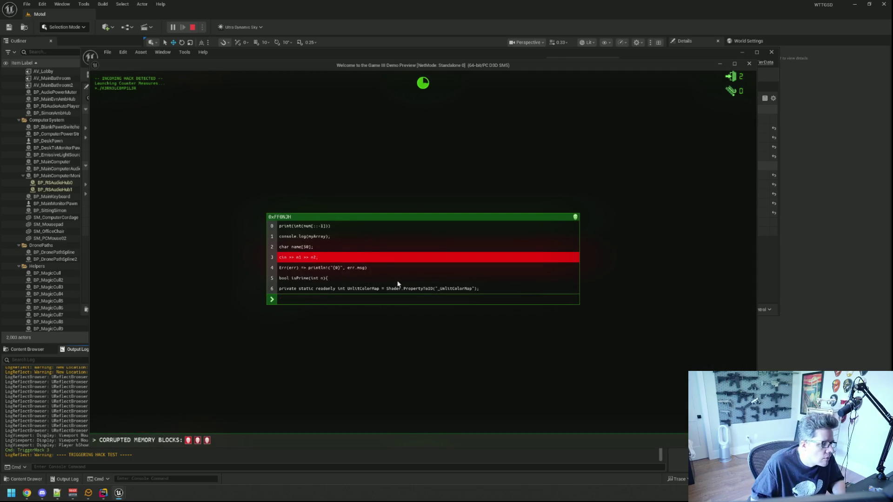
click(314, 299)
text(cin >> n1 )
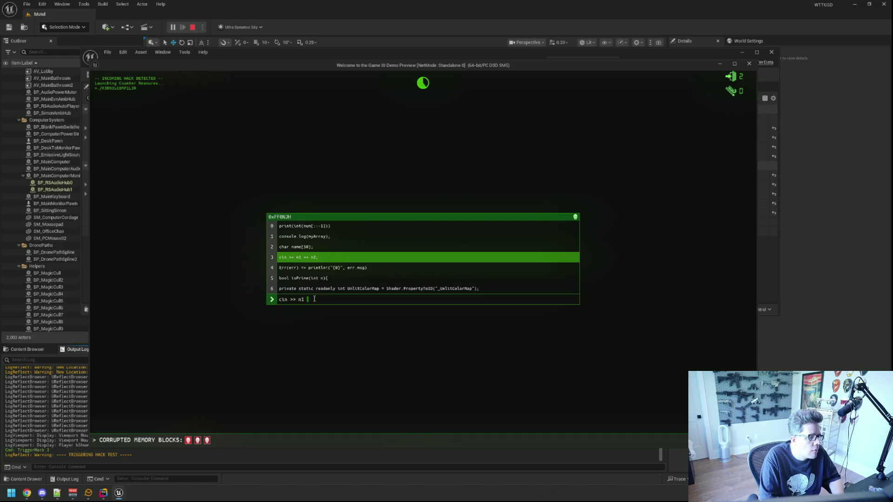
text(>> n2;)
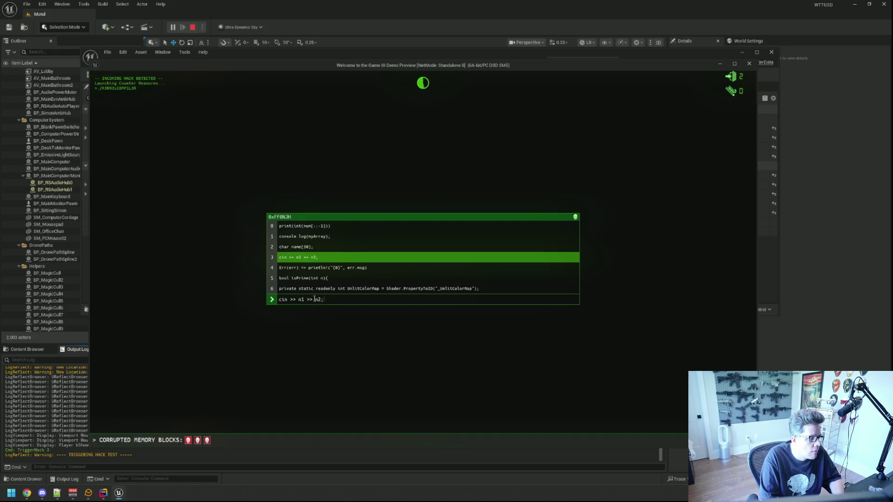
text(Err(err)
text(=)
text( print)
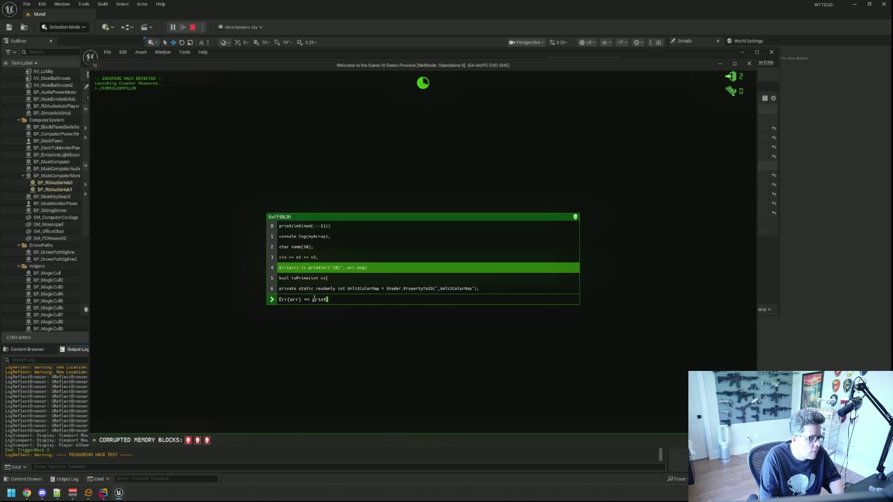
text(ln!"{0}")
text(, er)
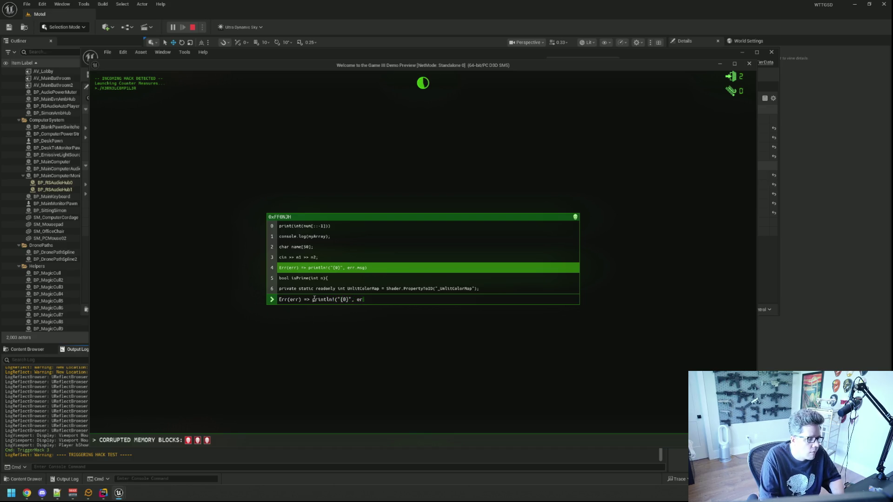
text(r.msg)bool )
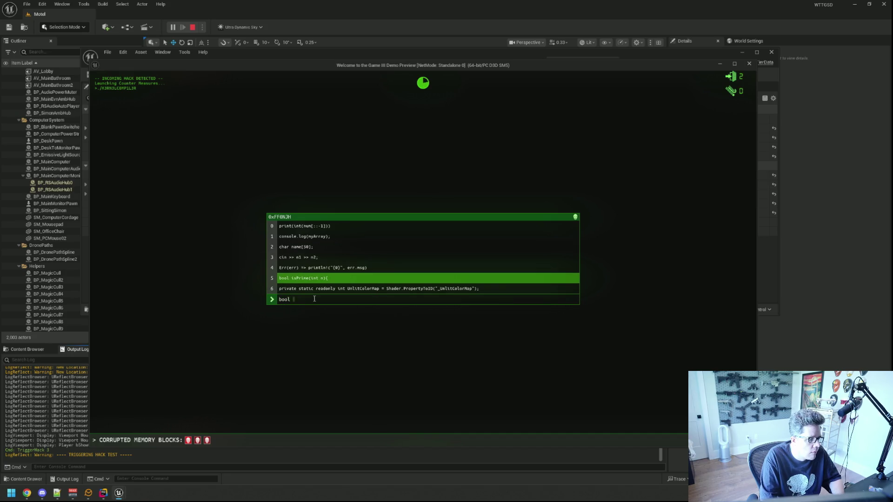
text(isPrime(int n){)
text(private sta)
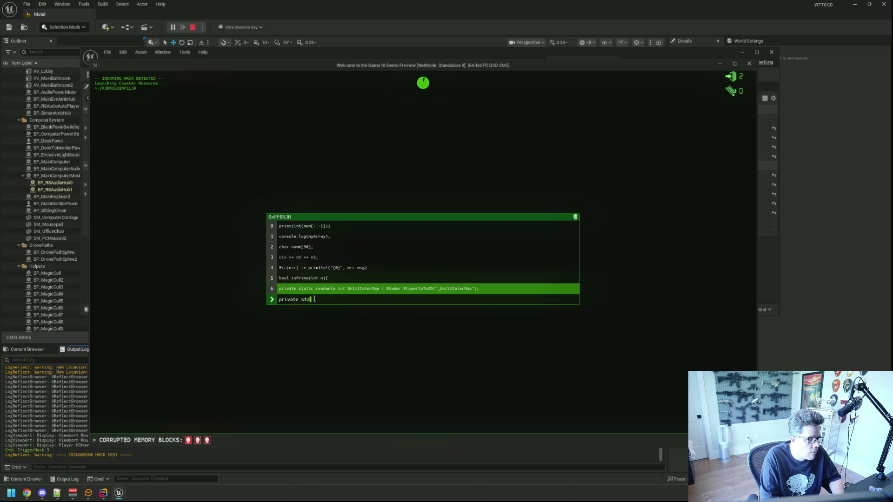
text(tic readonly int )
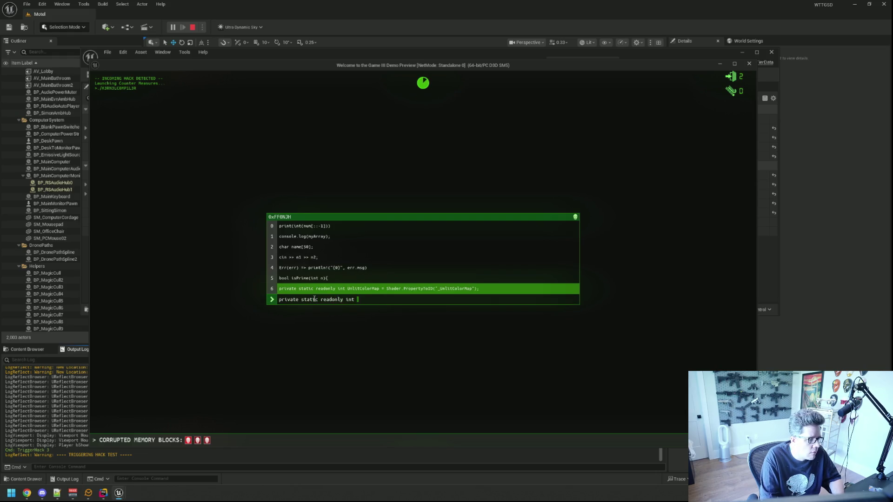
text(Unlicol)
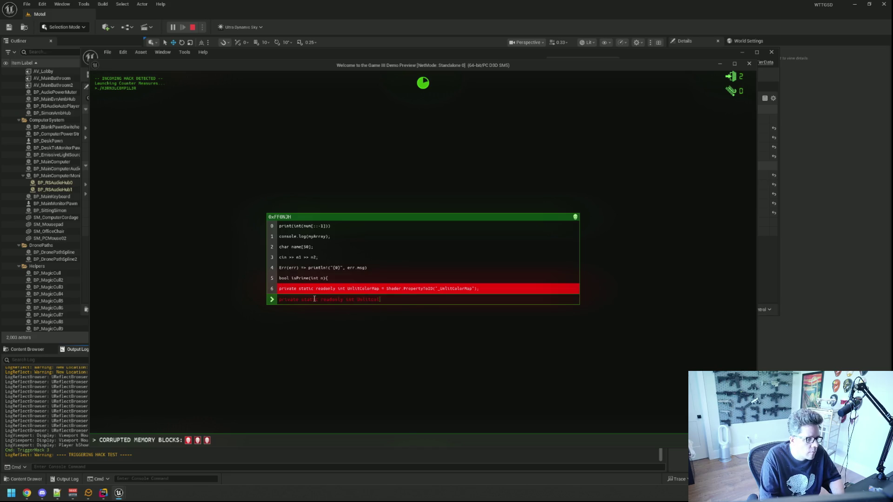
text(orMap = Shader.)
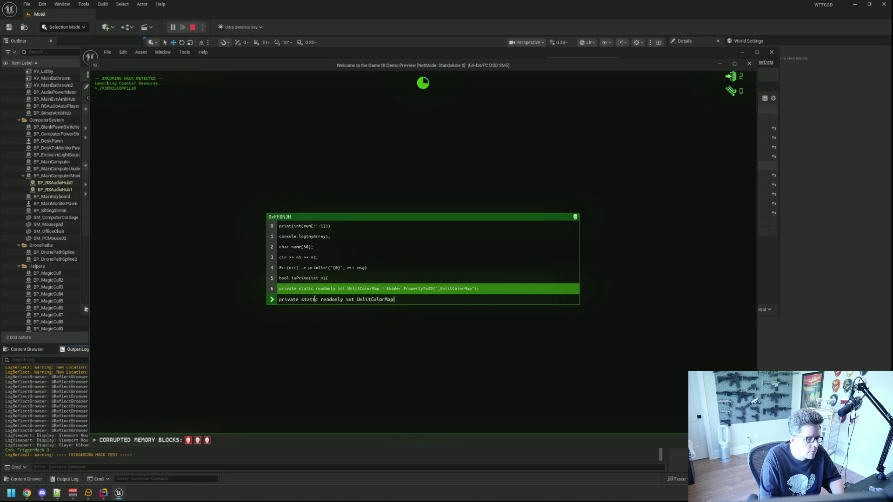
text(Pr)
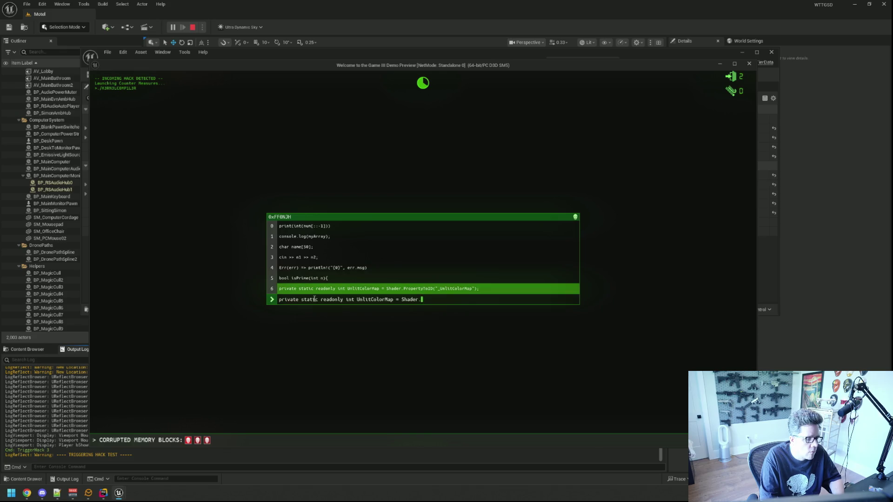
text(opertyToID)
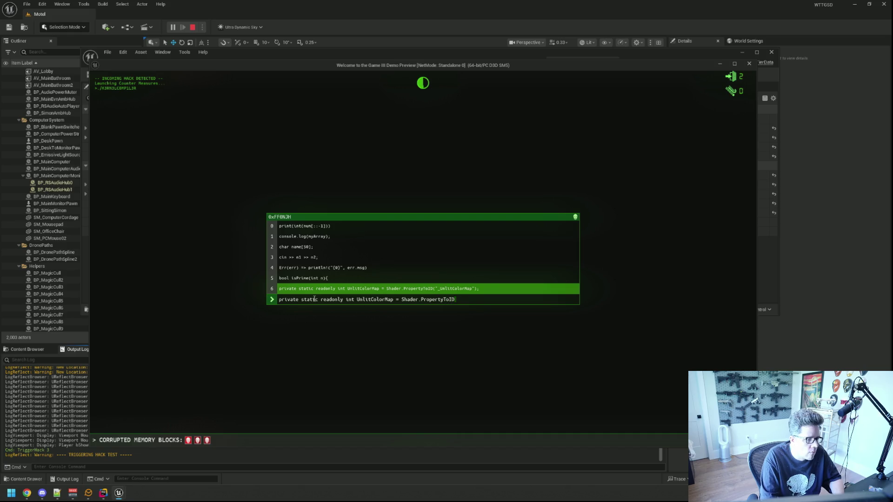
text("_UnlitCol)
text(orMap");)
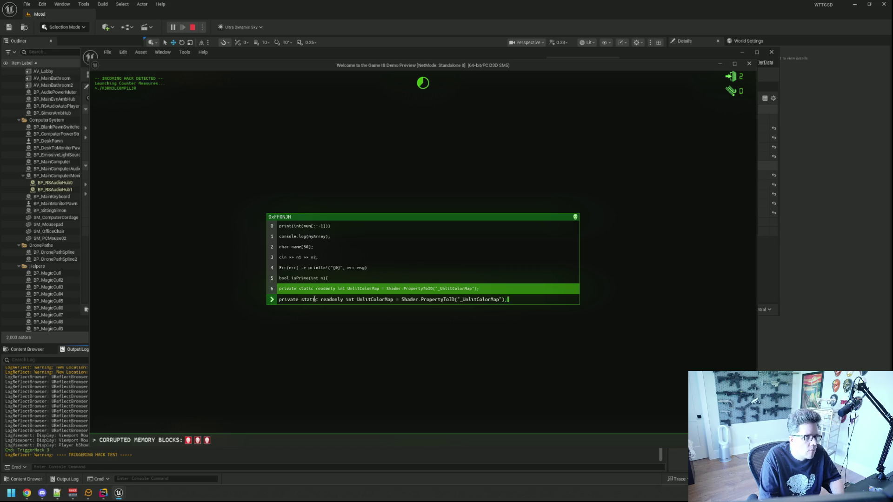
key(Return)
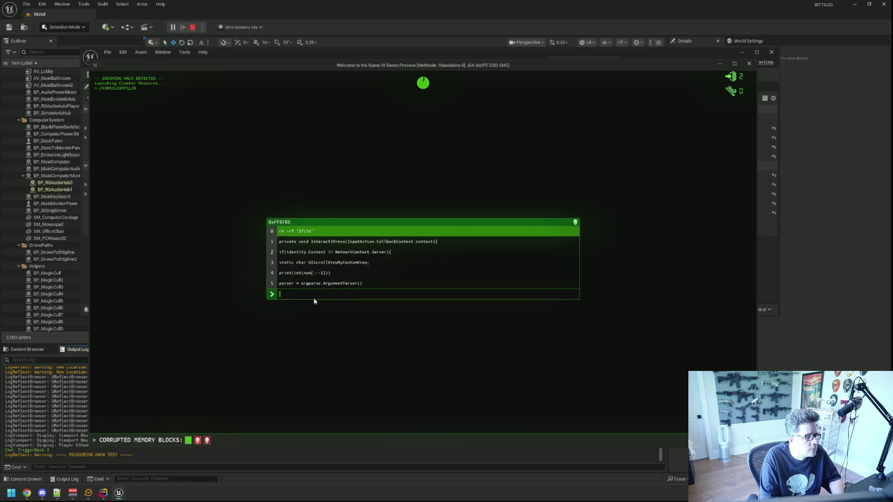
Enter rm -rf "$file" and retype private void Interact3Press(InputAction.CallbackContext context){.
text(rm -rf "$file)
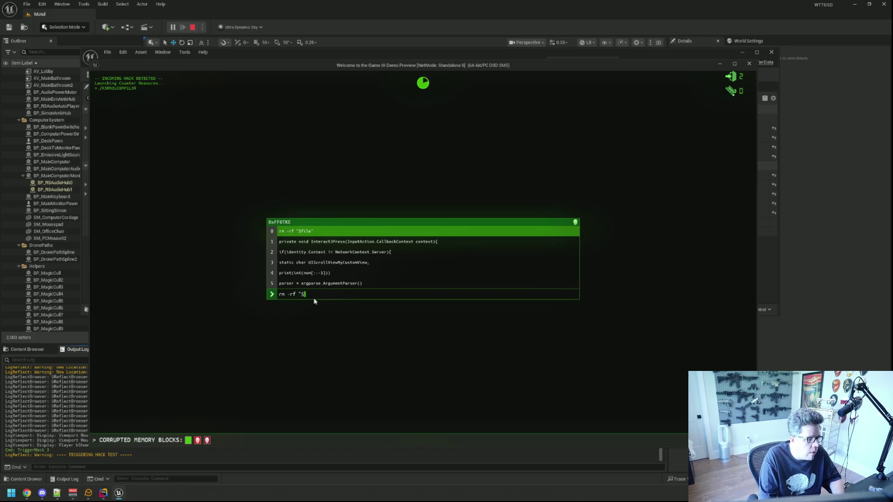
key(Return)
text(private void Interact3Press(i)
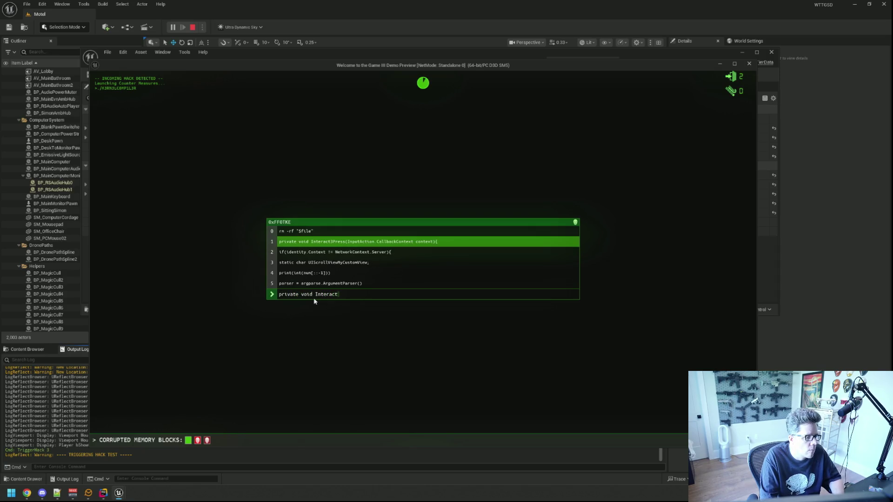
key(BackSpace)
text(InputAction.)
text(ca)
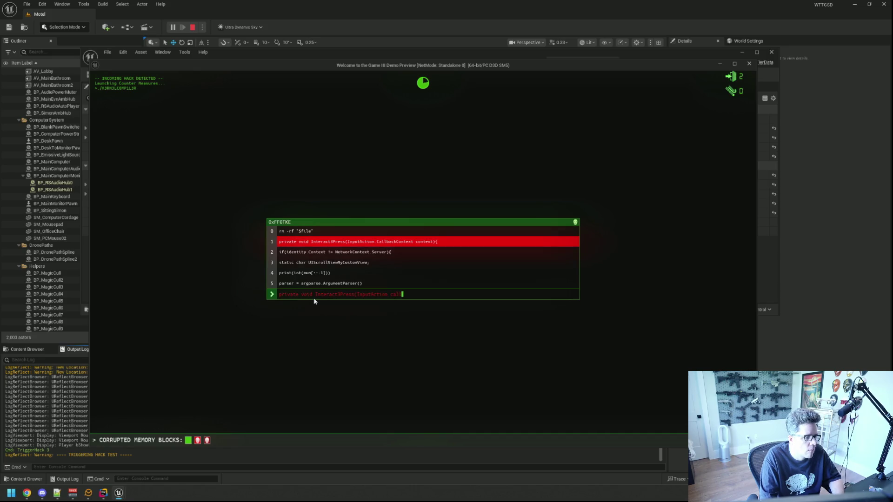
key(BackSpace)
text(Callback)
key(BackSpace)
text(ckContext context){)
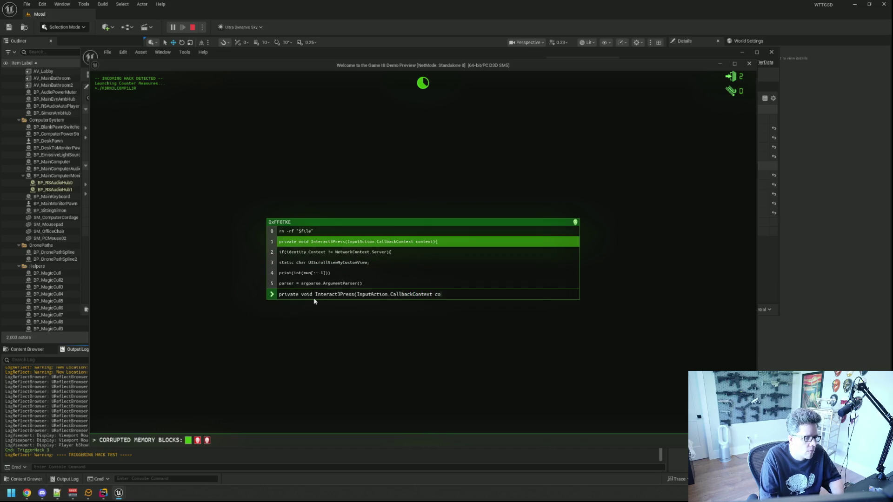
text(if9)
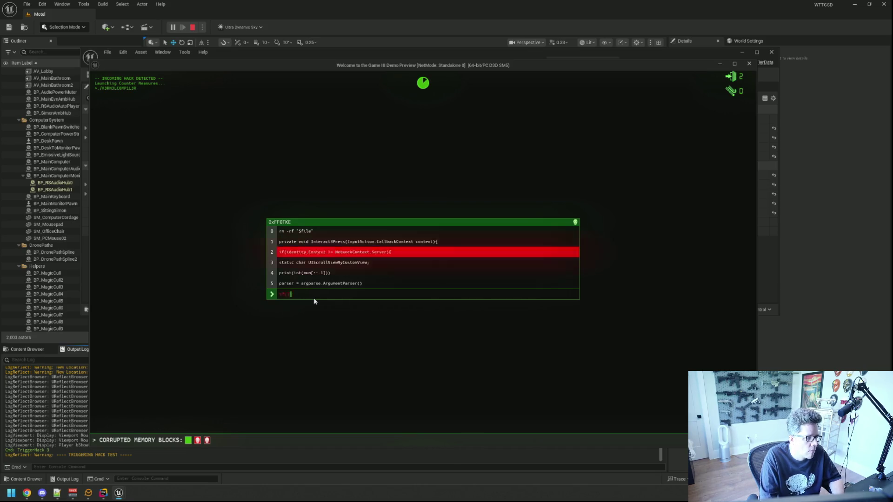
Retype if(identity.Context != NetworkContext.Server){ and begin the static char UIScrollViewMyCustomView line.
key(BackSpace)
text((identity co)
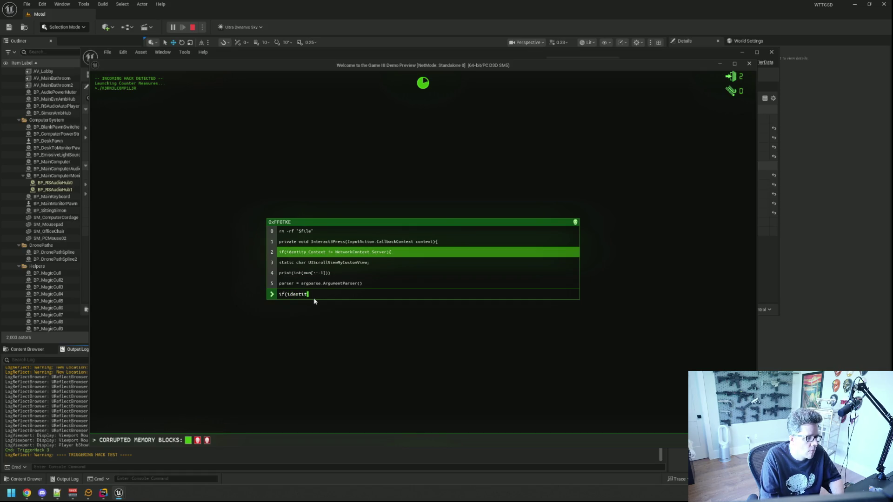
key(BackSpace)
key(BackSpace)
key(BackSpace)
text(.C)
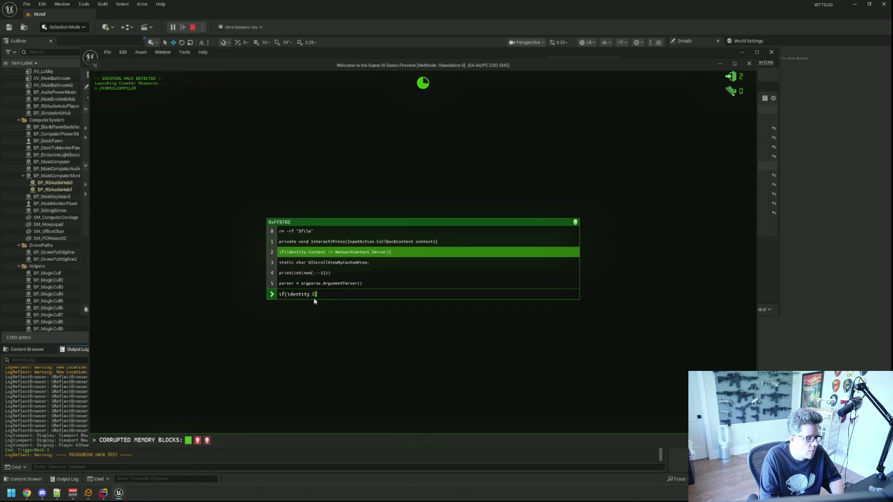
text(ontext != NE)
key(BackSpace)
text(etworkContext,se)
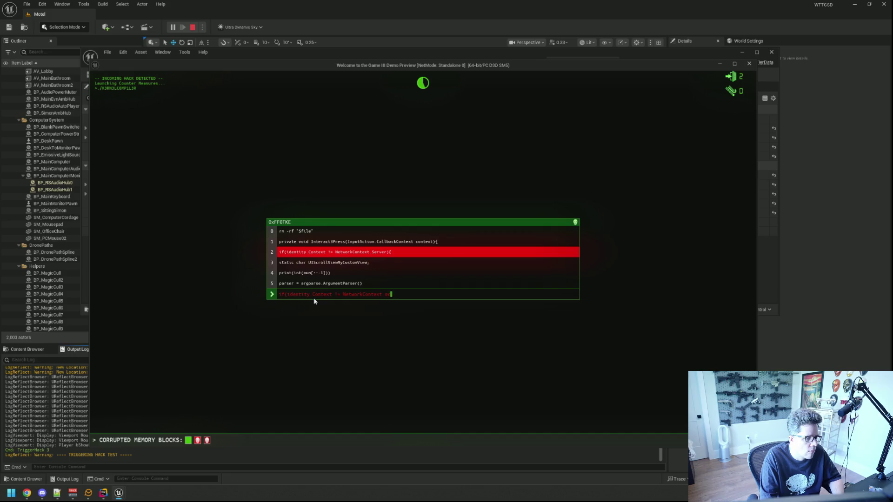
key(BackSpace)
text(.Server)
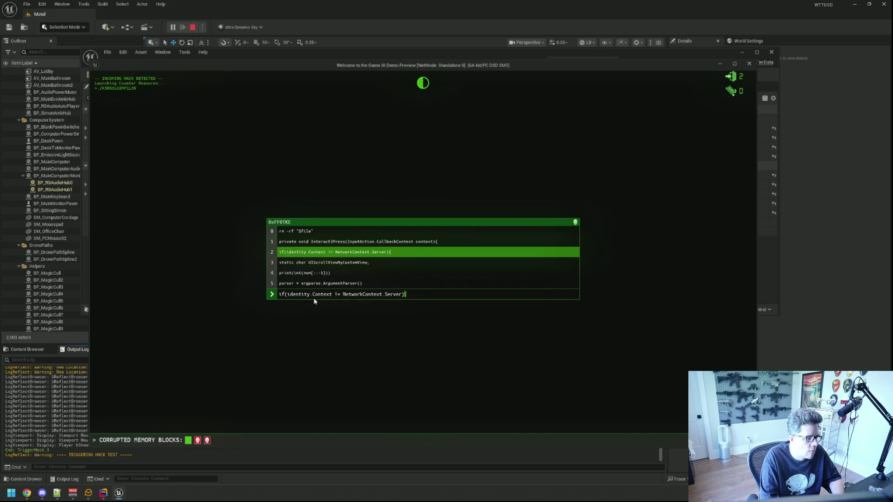
text({static char UI)
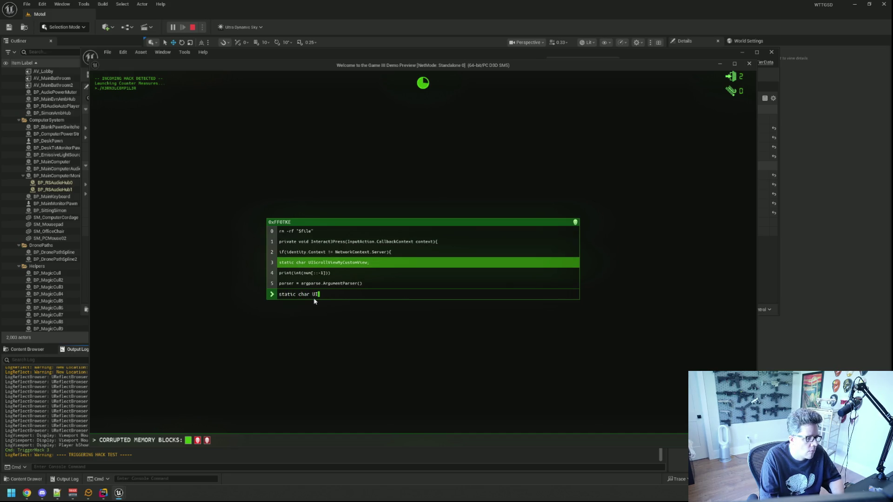
text(ollViewMyCustom)
text(Vie)
key(Return)
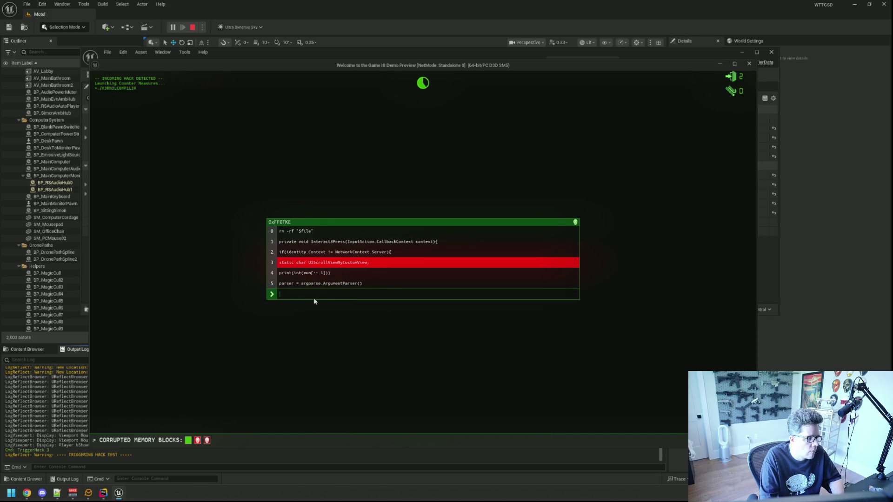
text(static char UI)
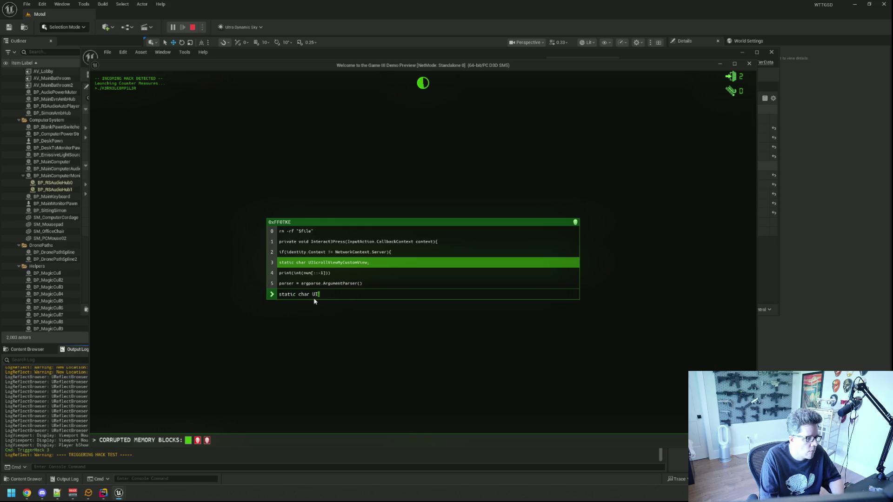
text(ScrollViewMyCusto)
text(mView;print(i)
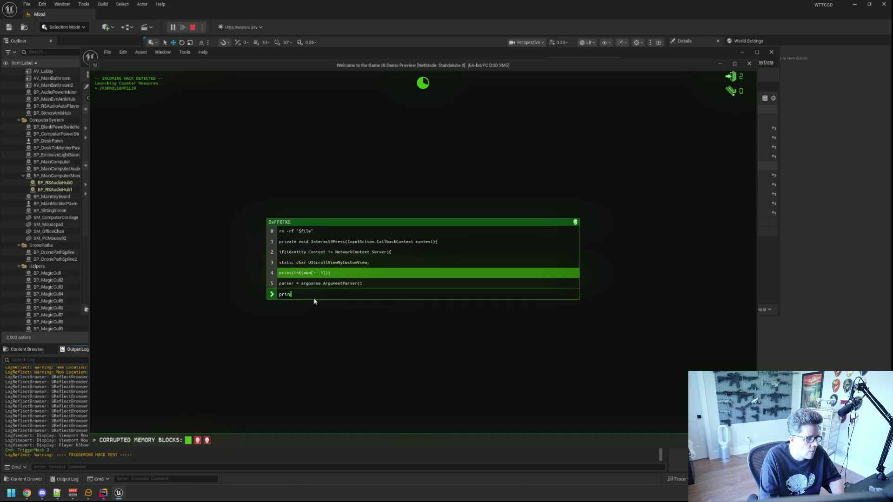
text(nt()
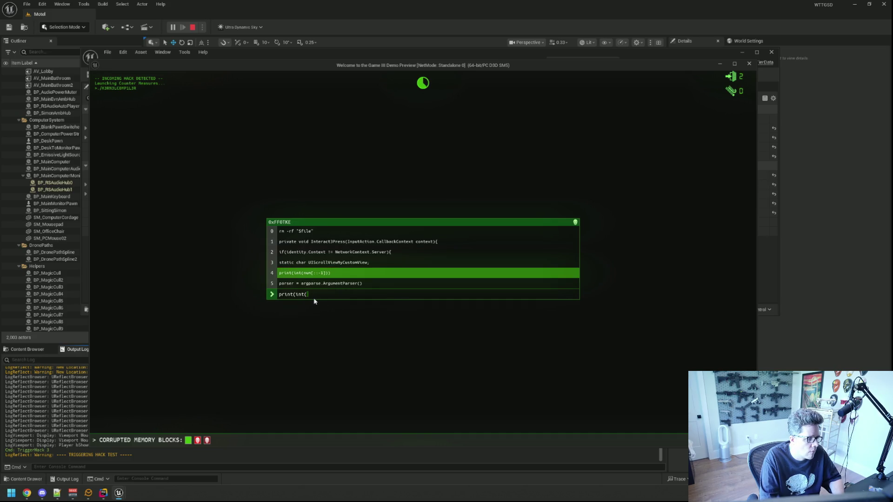
text(num[::)
text(par)
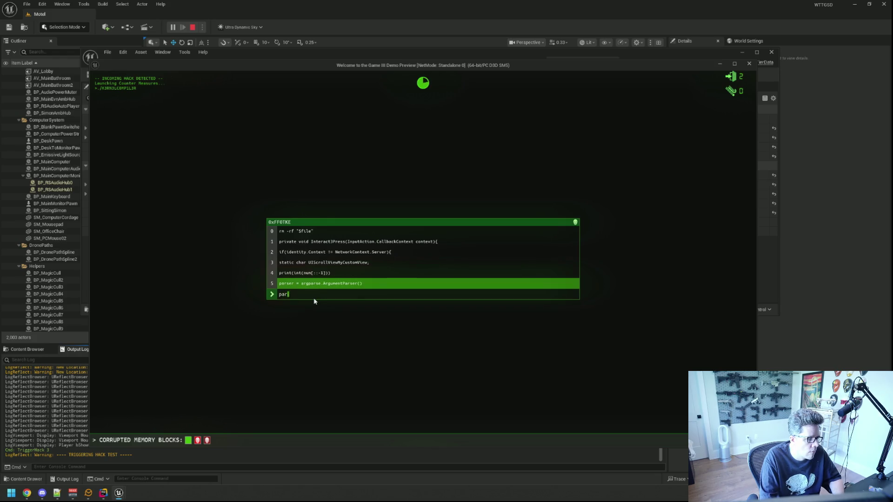
text(ser = ar)
text(gpars)
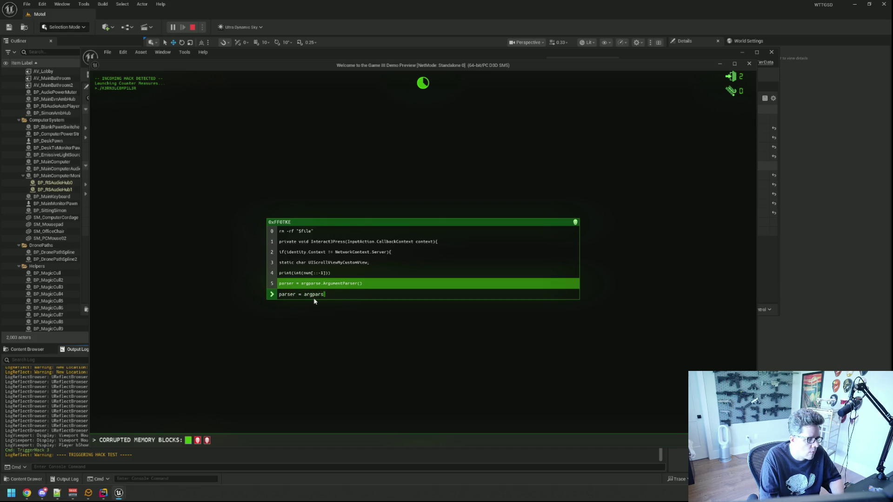
text(e.ArgumentPar)
text(())
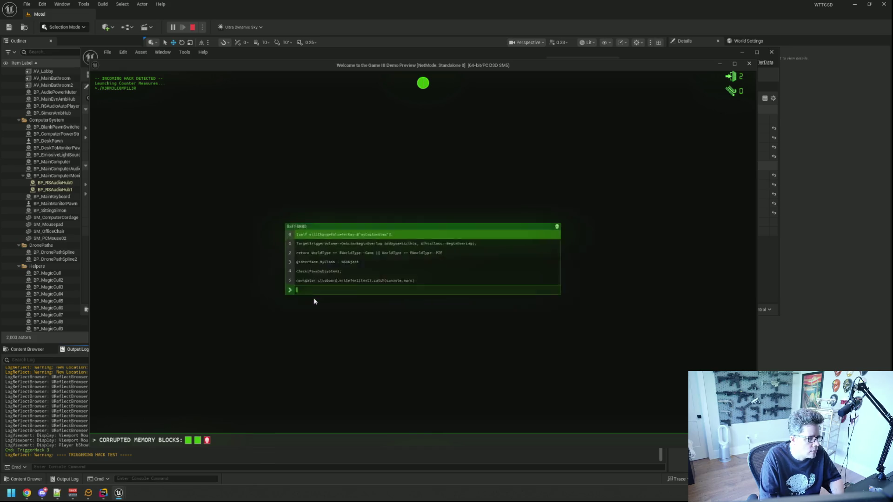
text(self willChangeValueForKey)
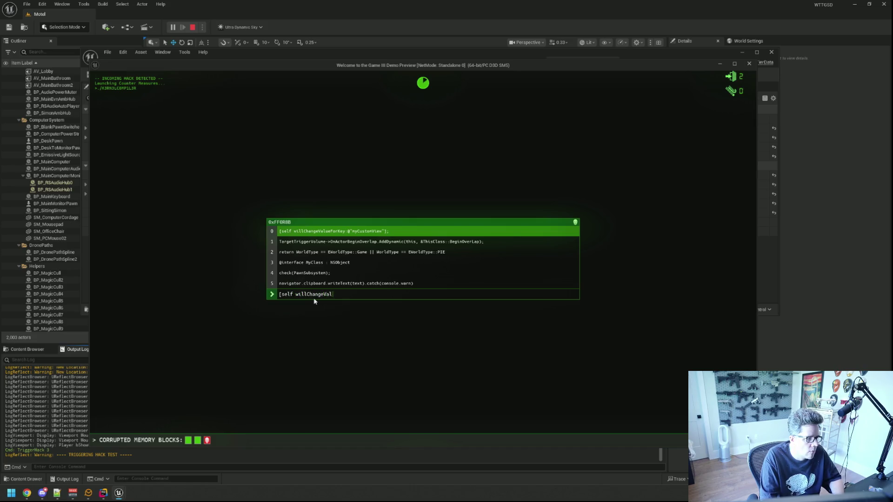
text(@"mycu)
Finish the previous line ending in CustomView" and submit it.
key(BackSpace)
text(CustomView)
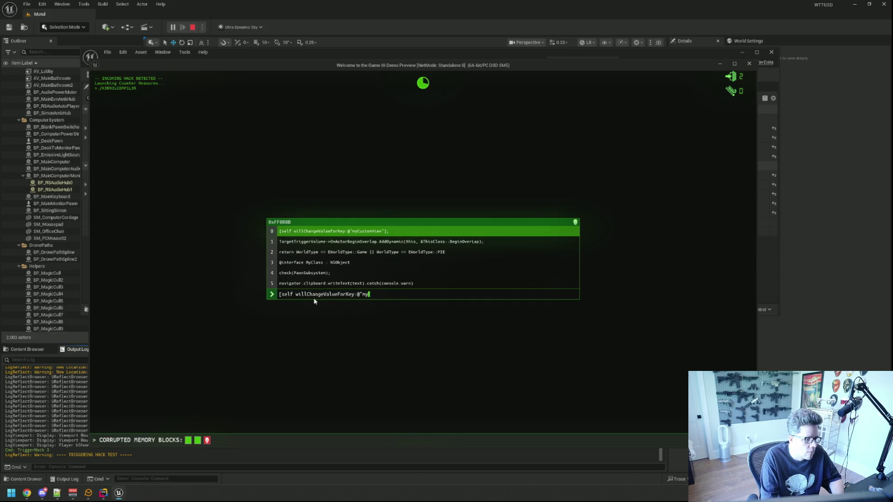
text(")
key(BackSpace)
Type 'TargetTriggerVolume->OnActorBeginOverlap.AddDynamic(this, &ThisClass::Begin', fixing typos along the way.
text(];Targef)
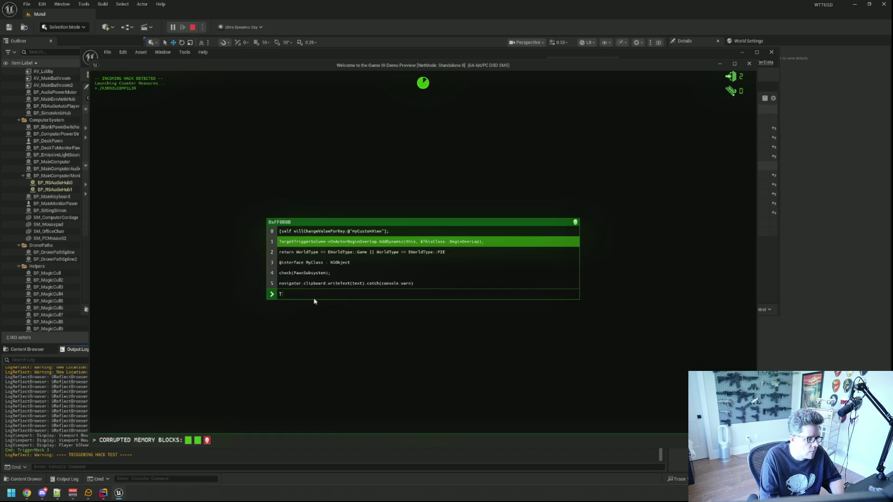
key(BackSpace)
text(tTr)
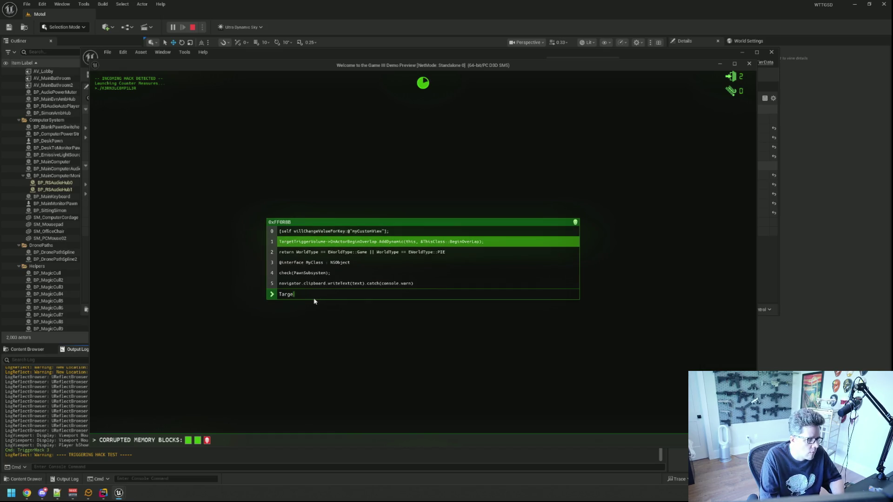
text(iggerVo)
text(lume->OnA)
text(ctorBegino)
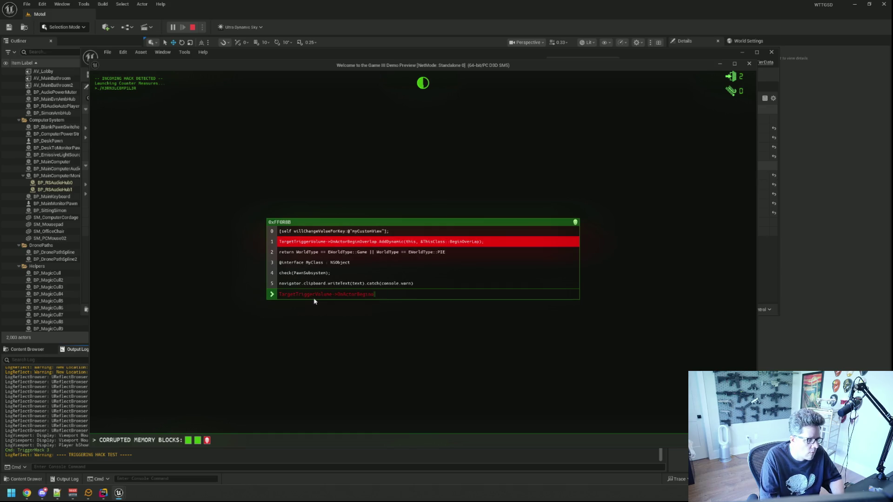
key(BackSpace)
text(verl)
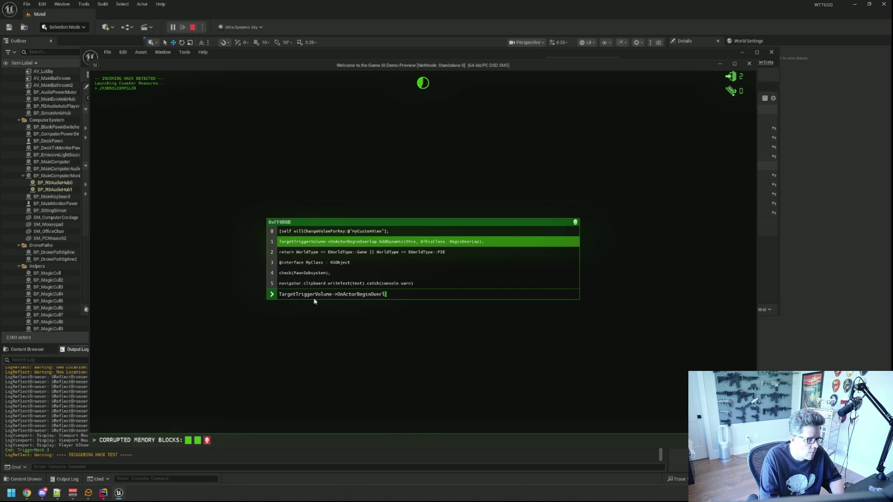
text(ap.add)
key(BackSpace)
key(BackSpace)
text(Add)
text(Dy)
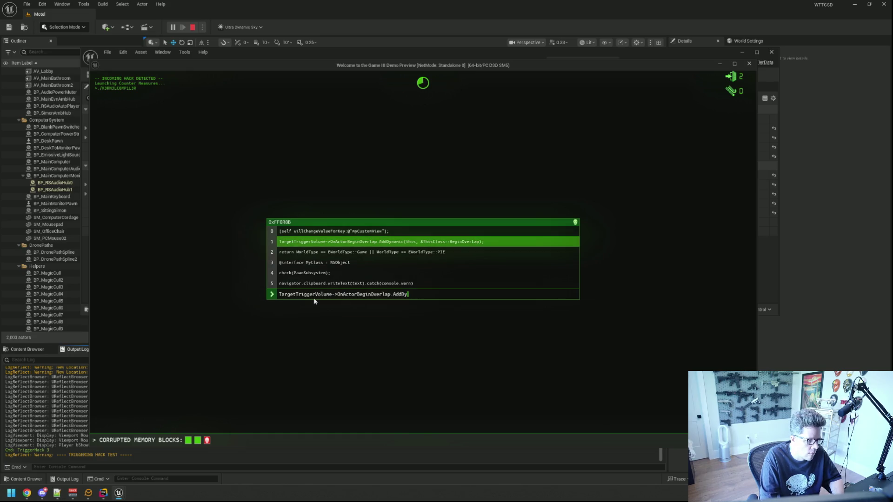
text(namic(this, )
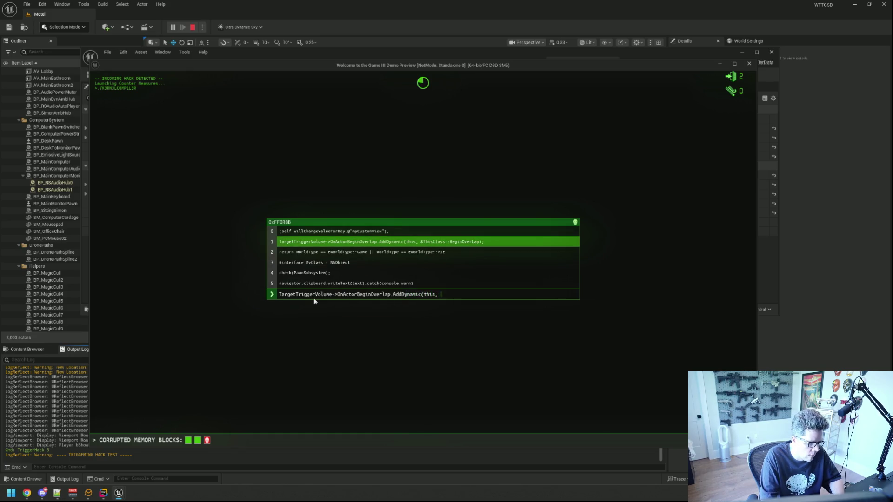
text(&ThisClass)
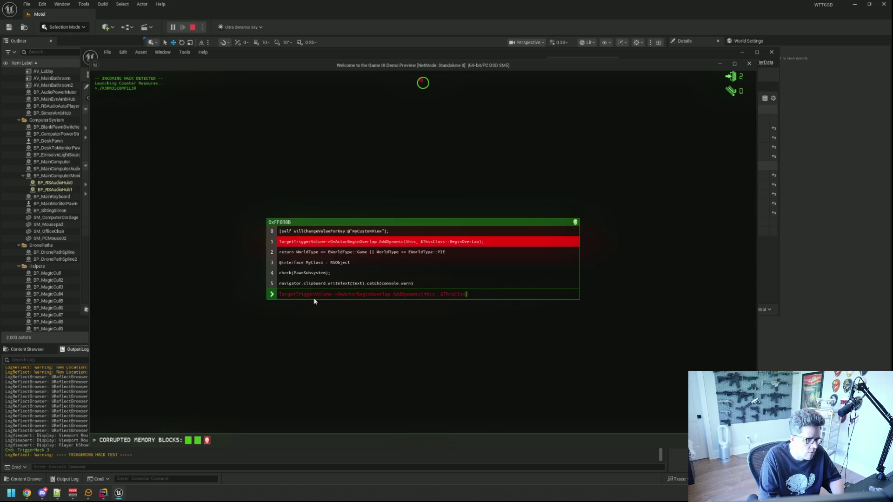
text(::Begin)
key(BackSpace)
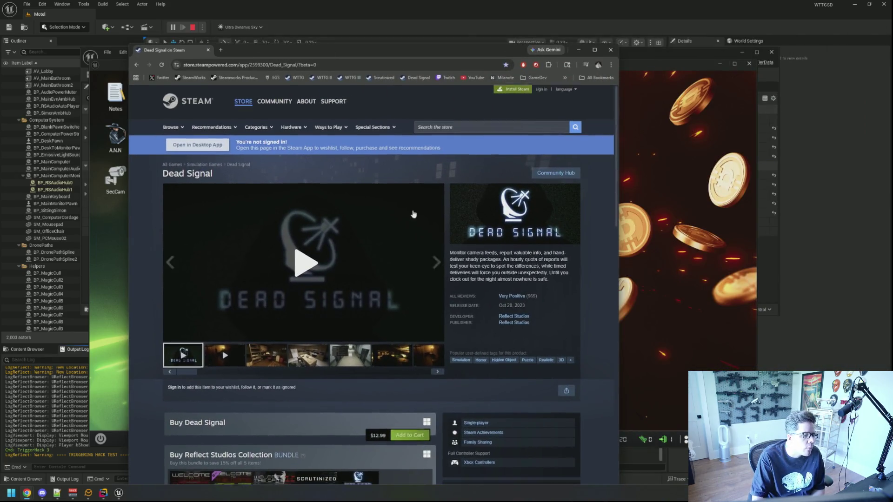
Browse the Dead Signal store page and jump to its Very Positive customer reviews.
scroll(454, 243, down, 6)
scroll(454, 243, down, 20)
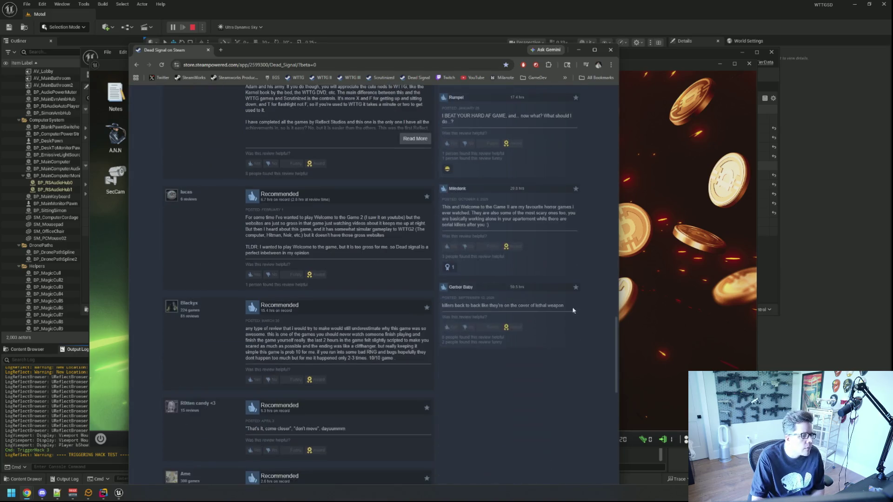
scroll(321, 156, up, 18)
scroll(322, 156, up, 7)
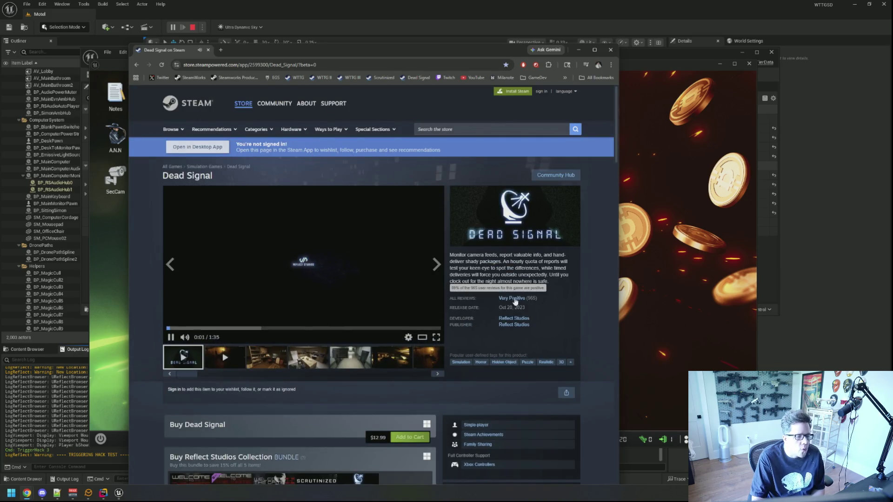
click(567, 299)
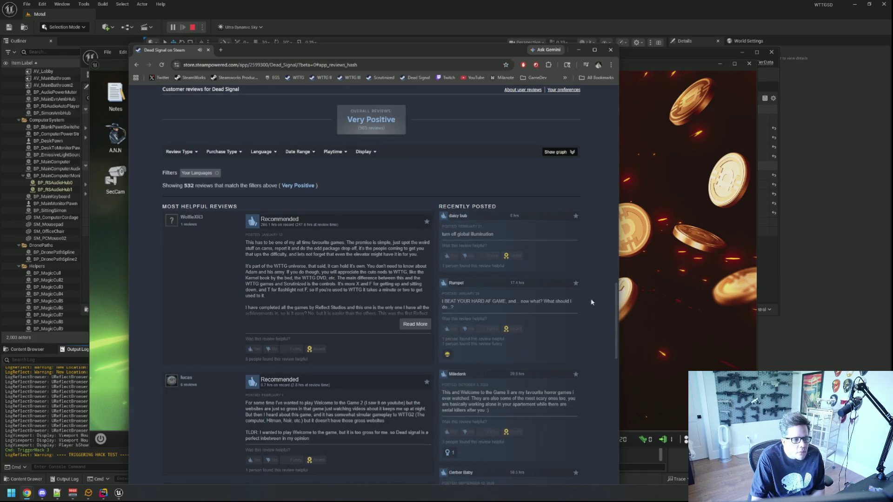
Scroll back to the top and close the store page browser.
scroll(547, 255, up, 5)
scroll(547, 255, up, 10)
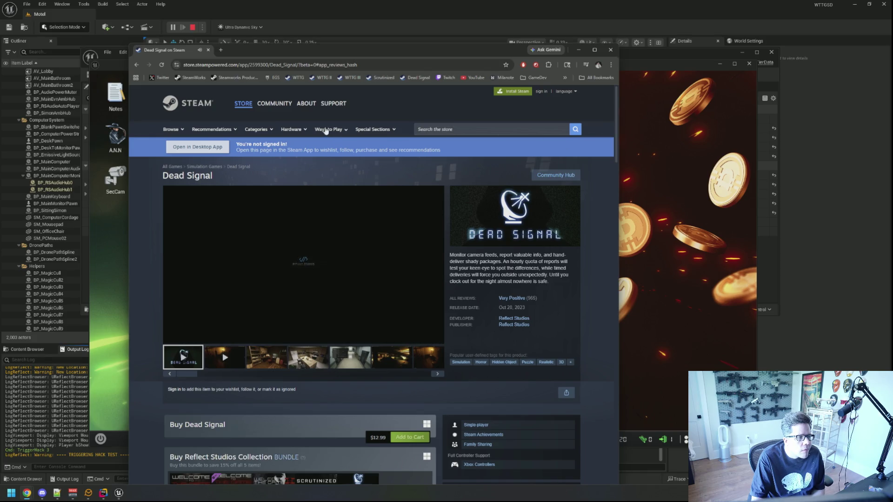
click(611, 50)
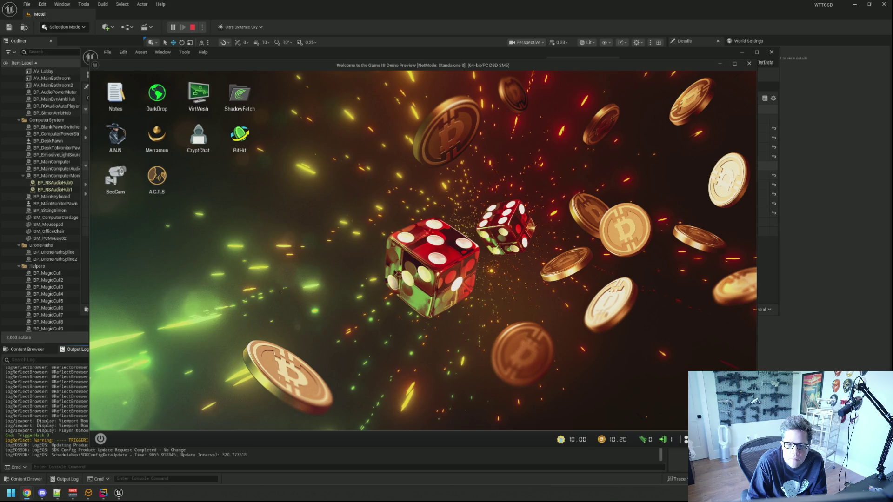
Run TriggerHack 3 from the game preview's console to start a new hack.
click(465, 225)
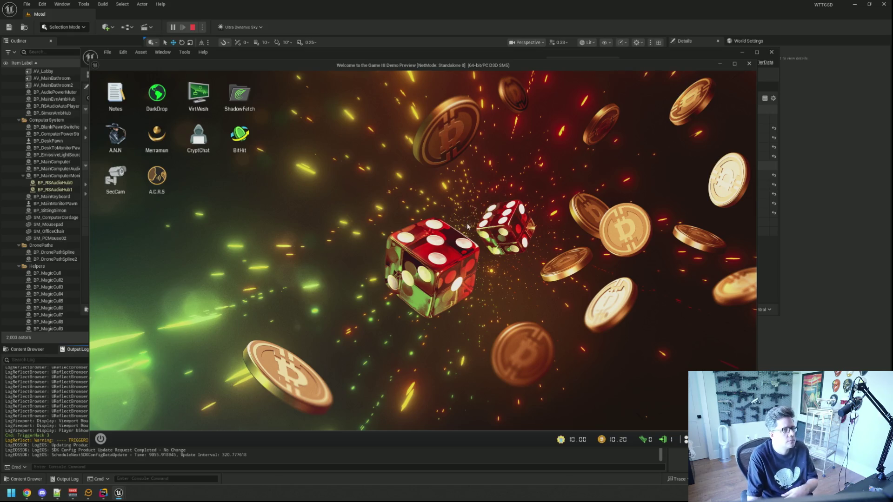
key(grave)
key(Up)
key(Return)
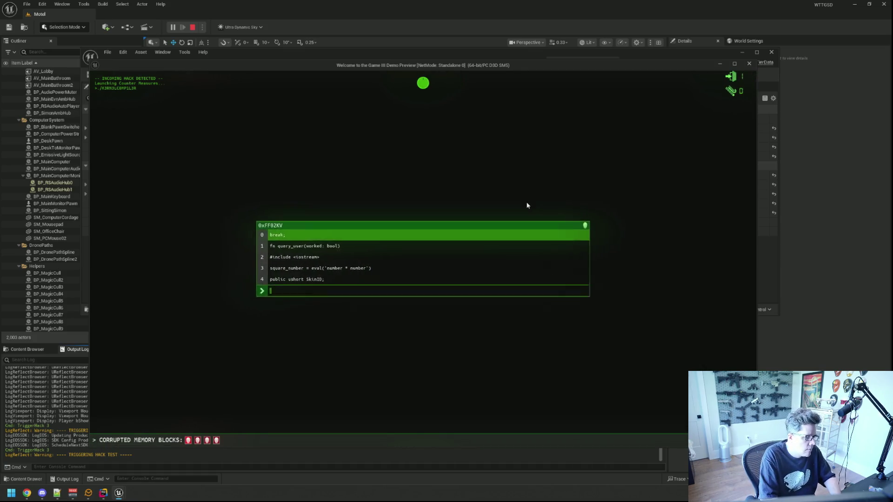
Type break;, fn query_user(worked: bool), #include <iostream>, and the square_number eval line.
text(break;)
text(fn quer)
text(y_user()
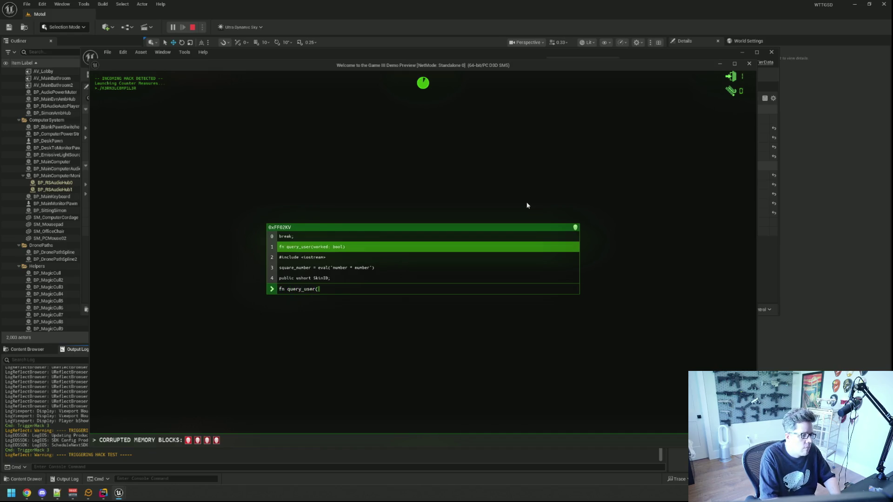
text(worked: bo)
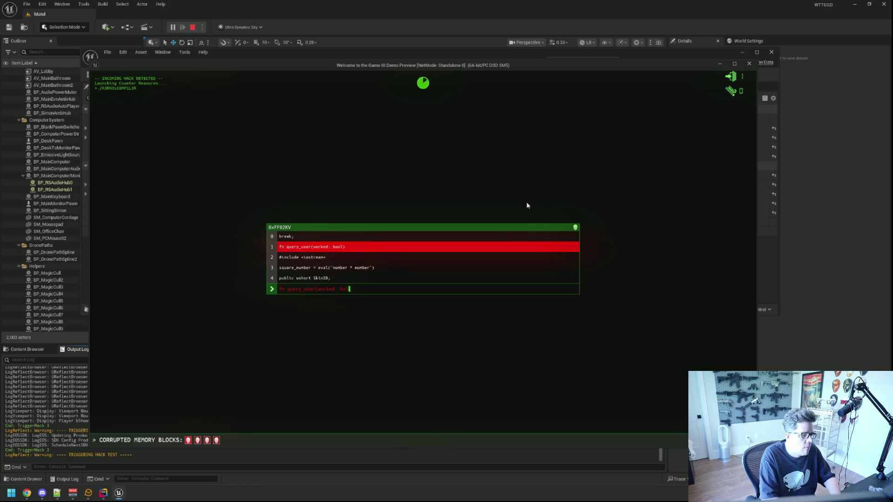
text(ol)#include <i)
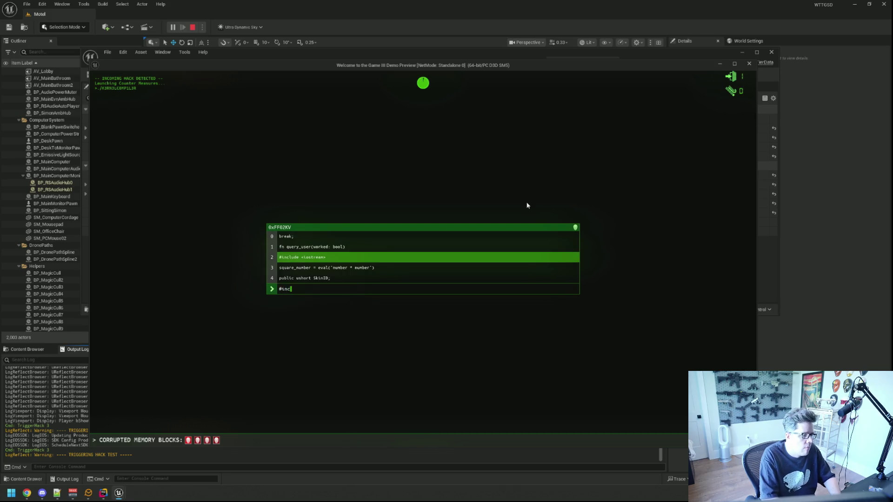
text(ostream>)
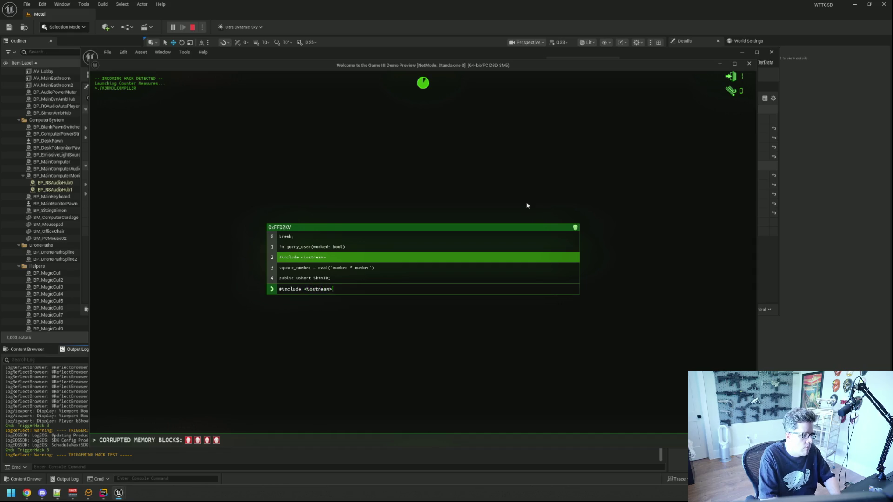
text(square_number = eval)
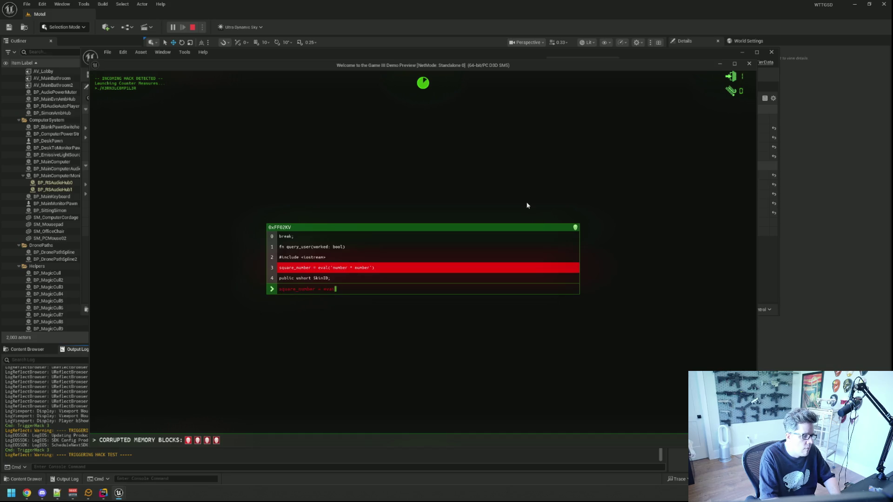
text(('number * nu)
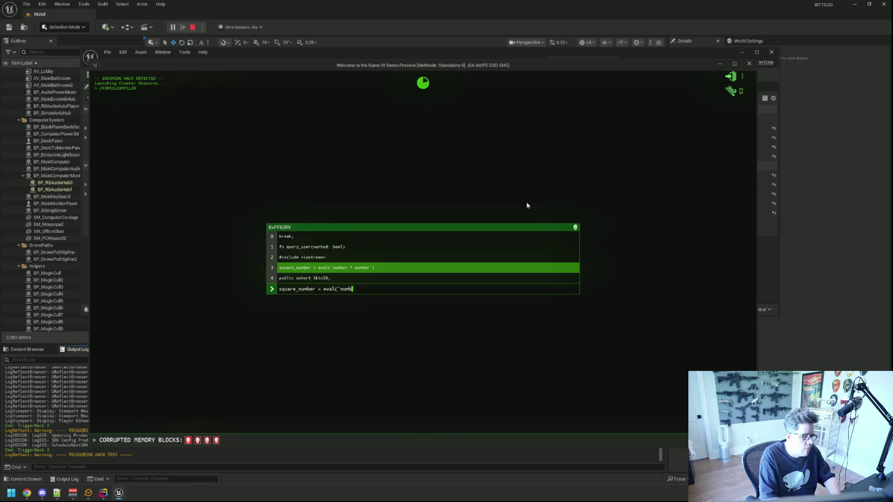
text(mber'))
text(public ushort )
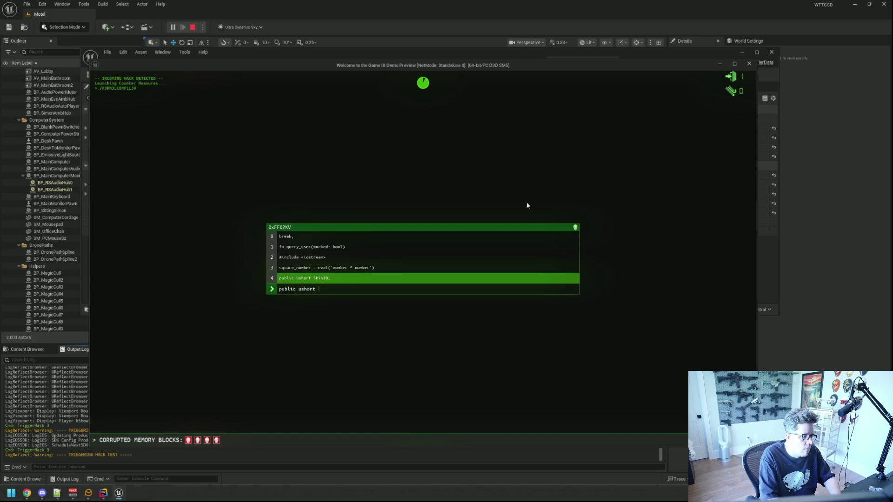
text(SkinID;default:int_leas)
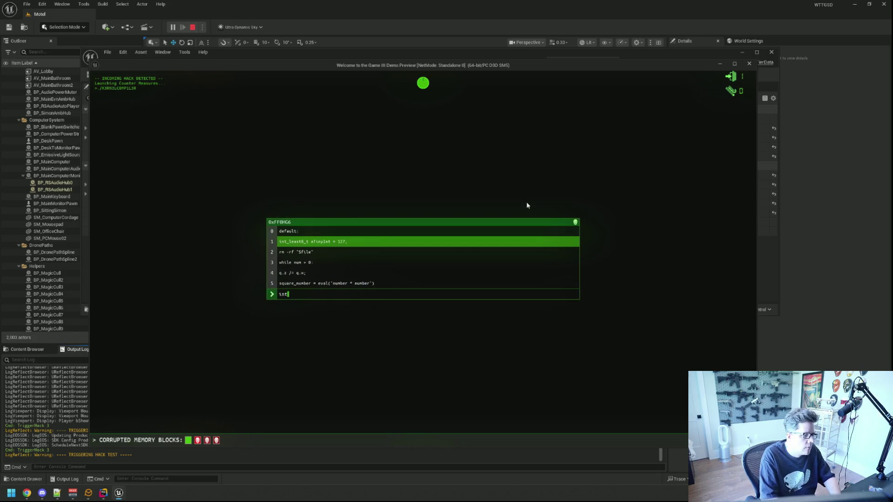
Retype the aTinyInt = 127;, rm, while num > 0:, q.z /= q.w; and square_number lines, then submit.
key(BackSpace)
key(BackSpace)
key(BackSpace)
text(ast)
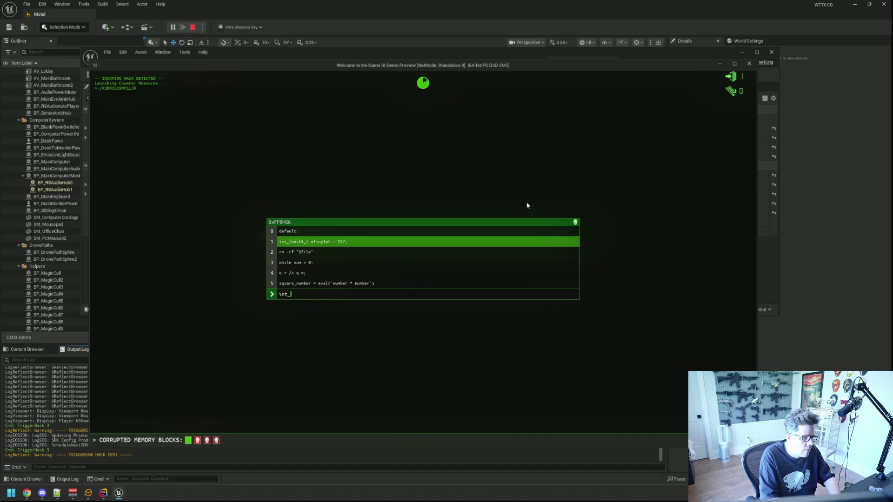
text( aTinyInt =)
text( 127;)
text(rm -rf)
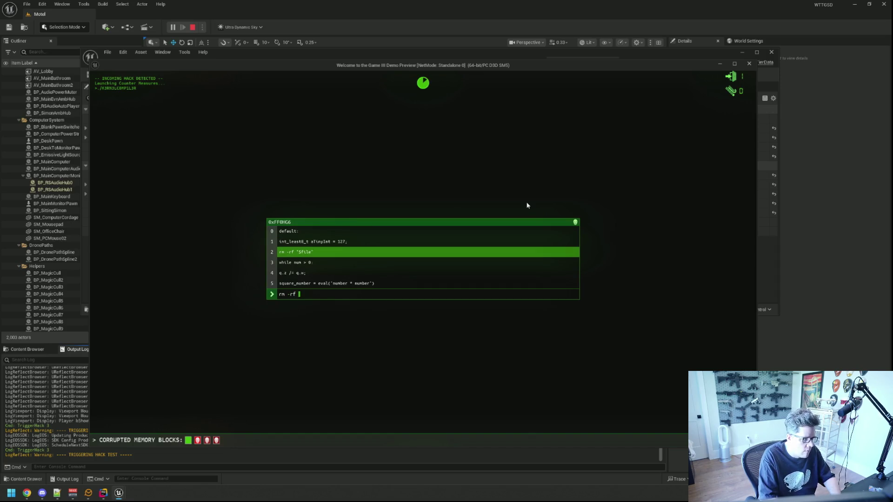
text("whi)
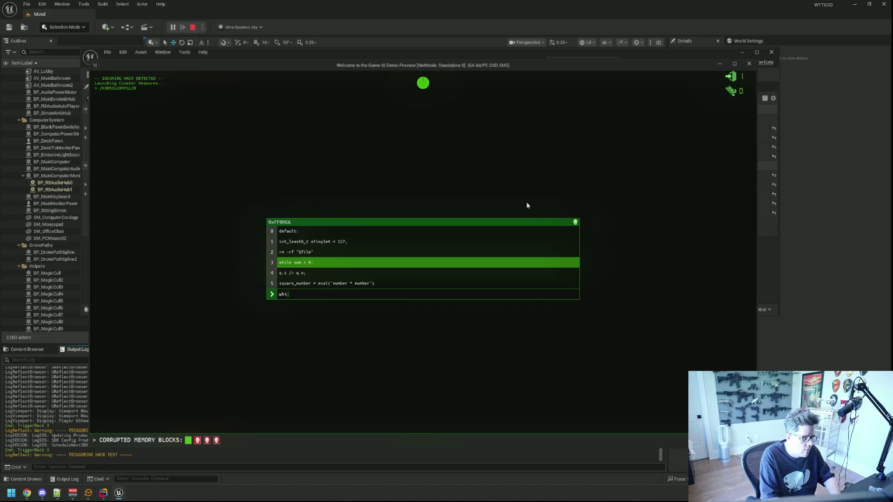
text(> 0:q.)
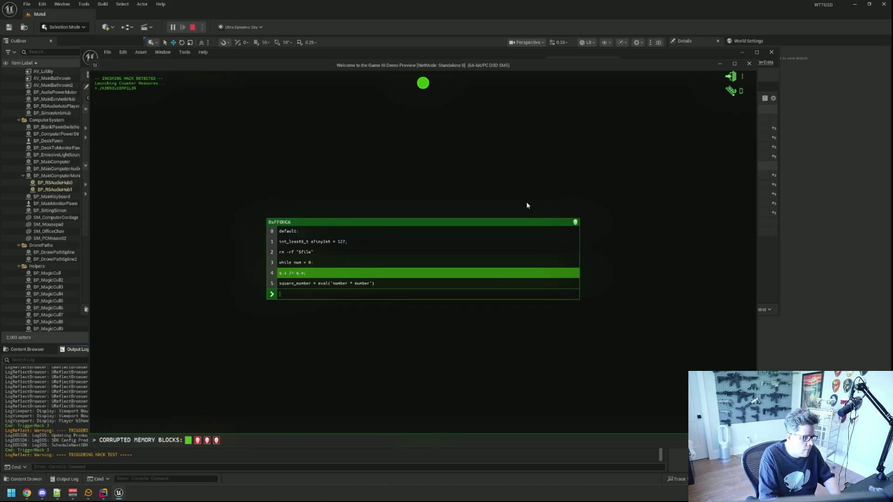
text(z)
text(/= q.w;)
text(square_number )
text(= eva)
text(l('number )
text(* number'))
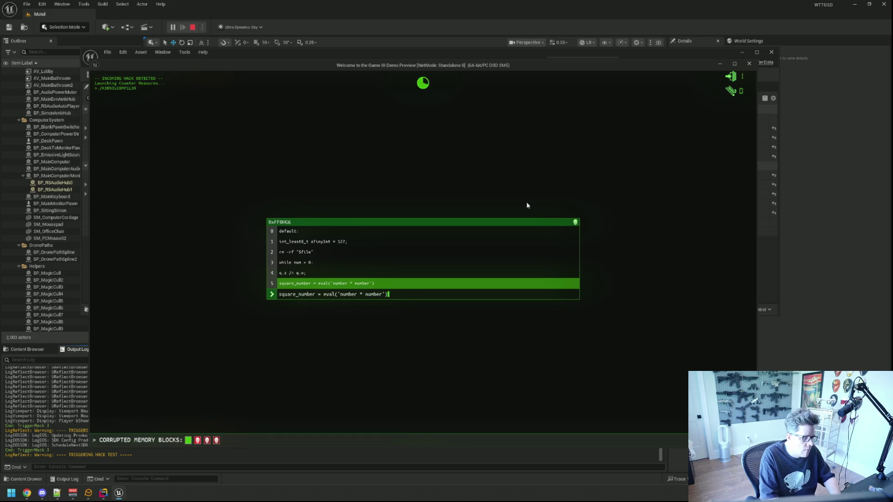
key(Return)
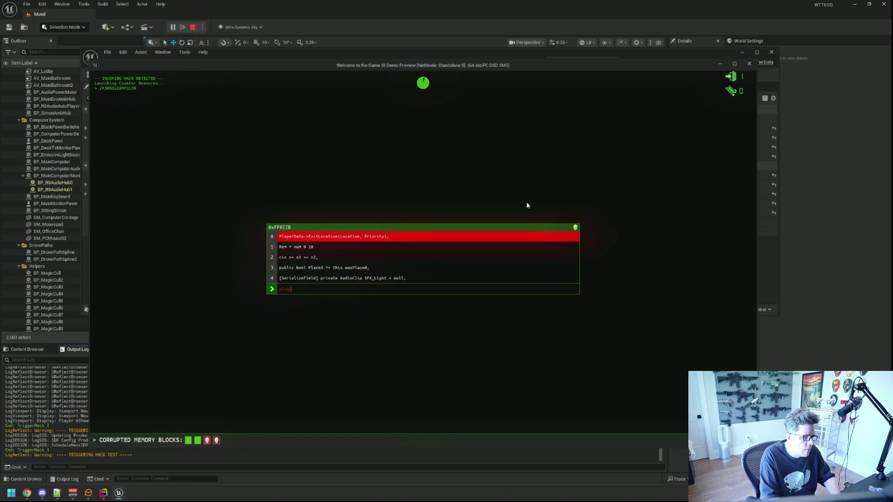
Retype and submit 'PlayerData->ExitLocation(Location,Priority);', correcting typos.
text(PlayerData->e)
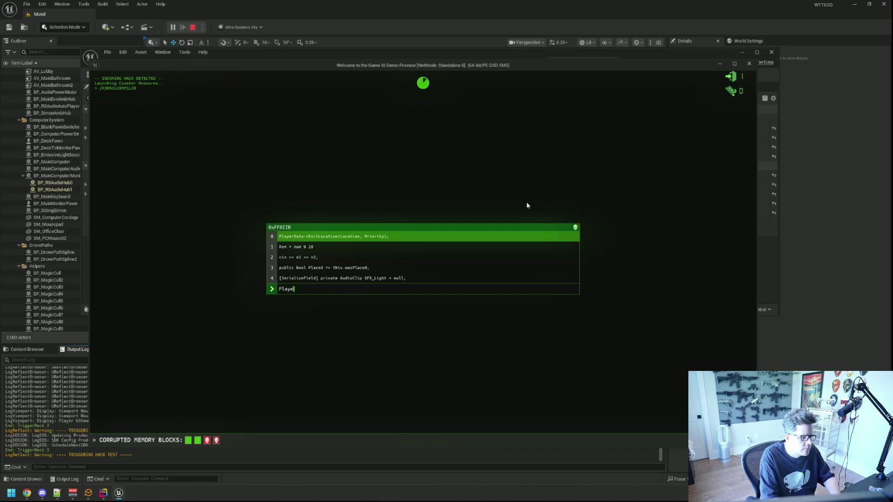
key(BackSpace)
key(BackSpace)
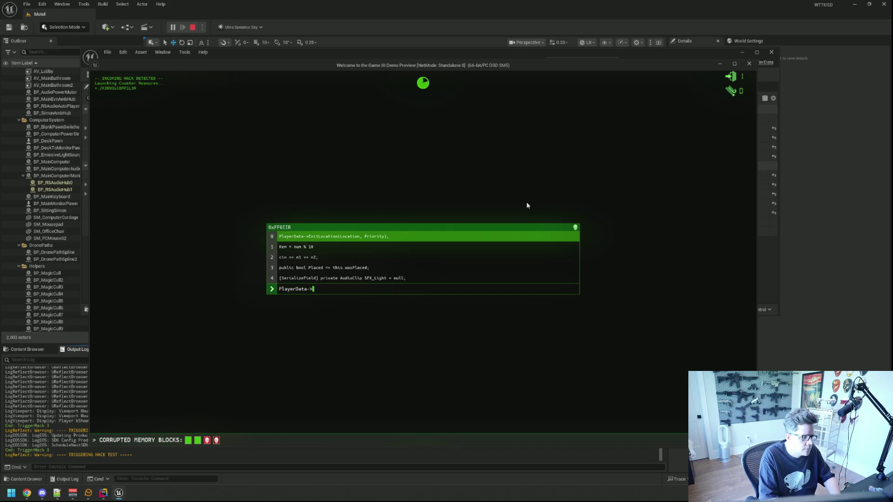
text(>Exi)
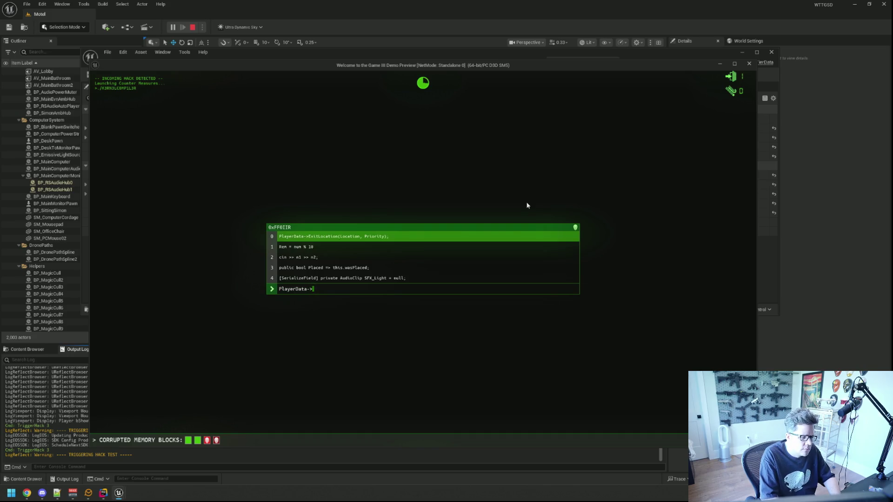
text(tLo)
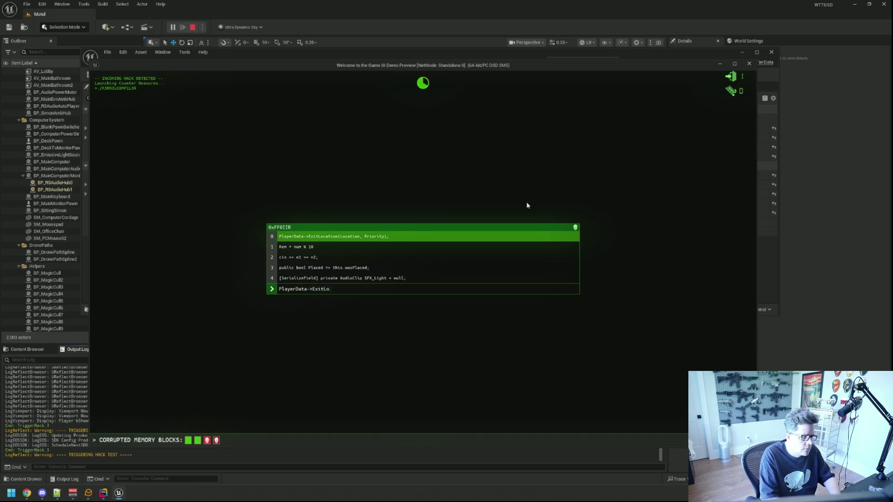
text(cation(Location,Pr)
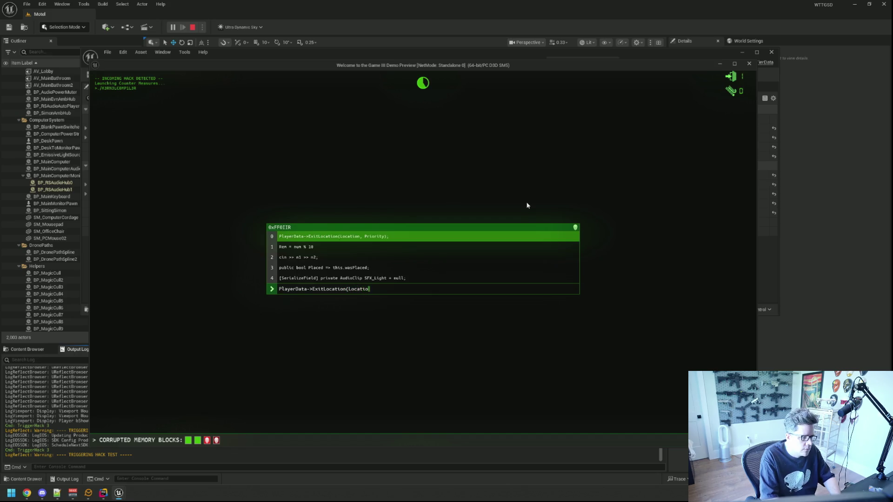
key(BackSpace)
key(BackSpace)
text(P)
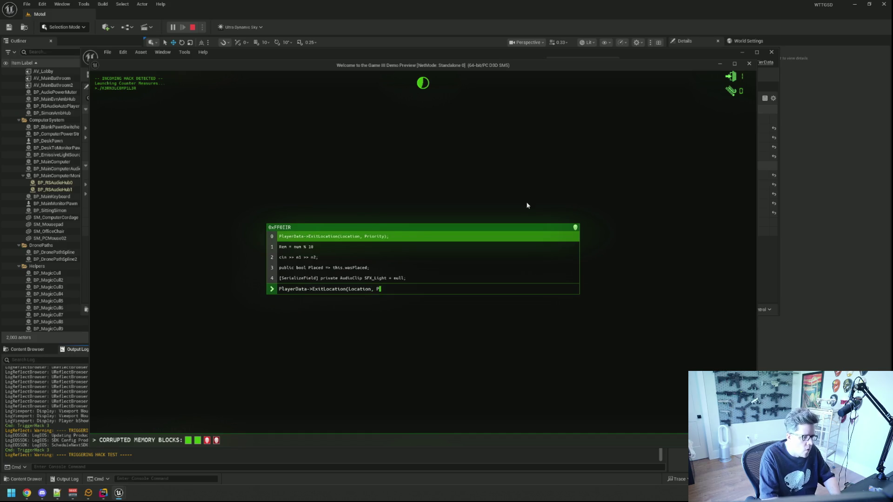
text(riority);)
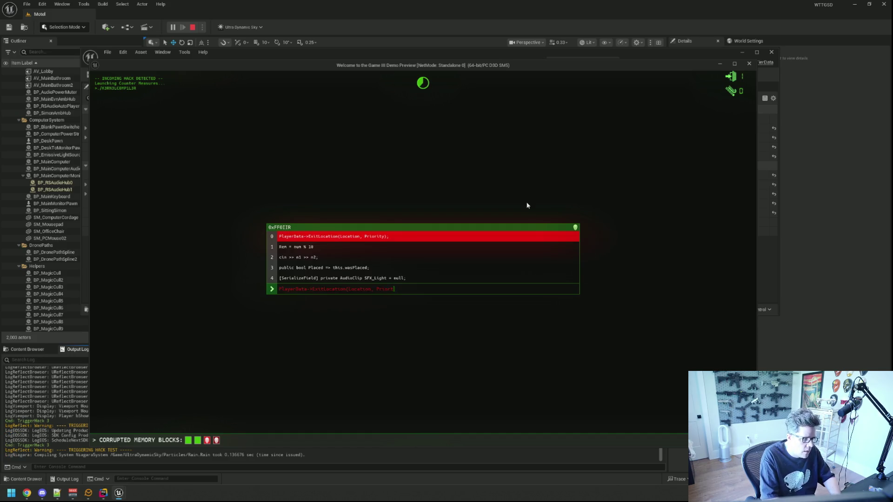
key(Return)
Enter 'Rem = num % 10', 'cin >> n1 >> n2;' and 'public bool Placed => this.wasPlaced;'.
text(Re)
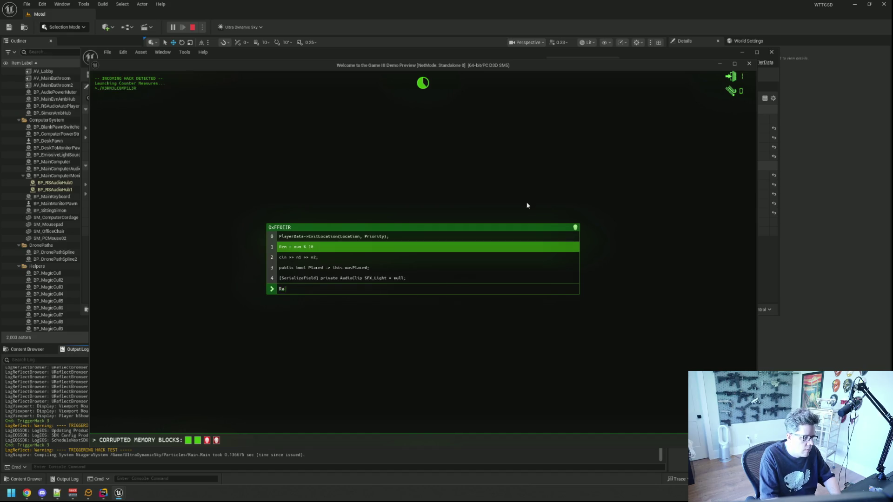
text(m = num % 10)
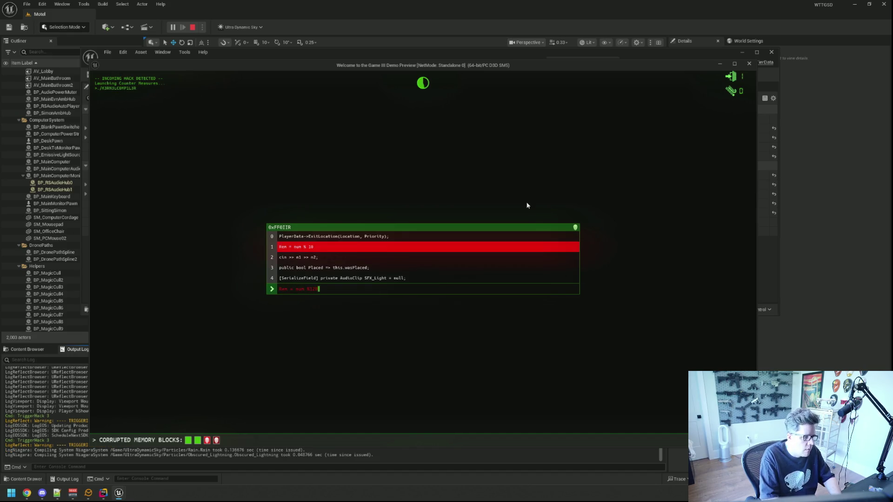
key(Return)
text(cin >> n1 >> n2;)
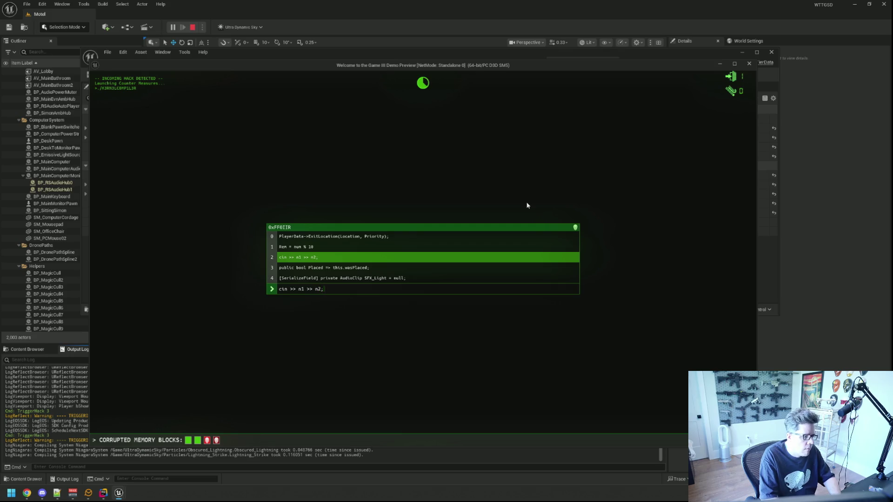
key(Return)
text(public bool Placed =)
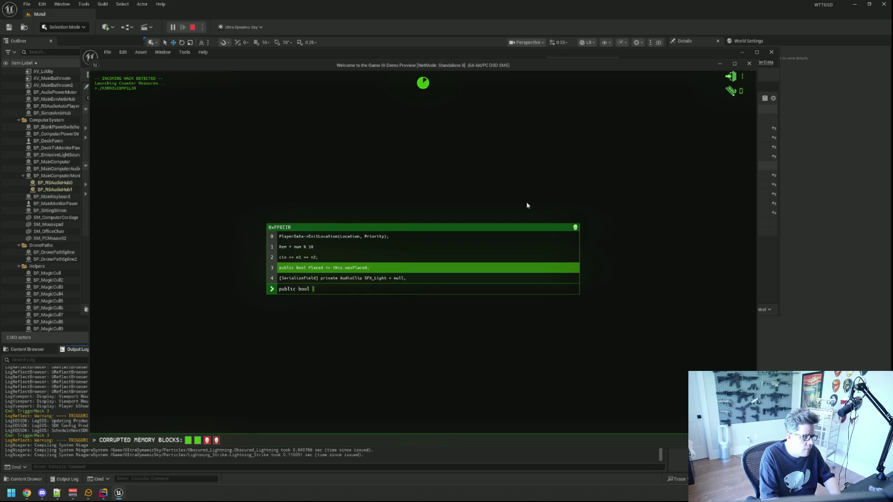
key(BackSpace)
text(> this.was)
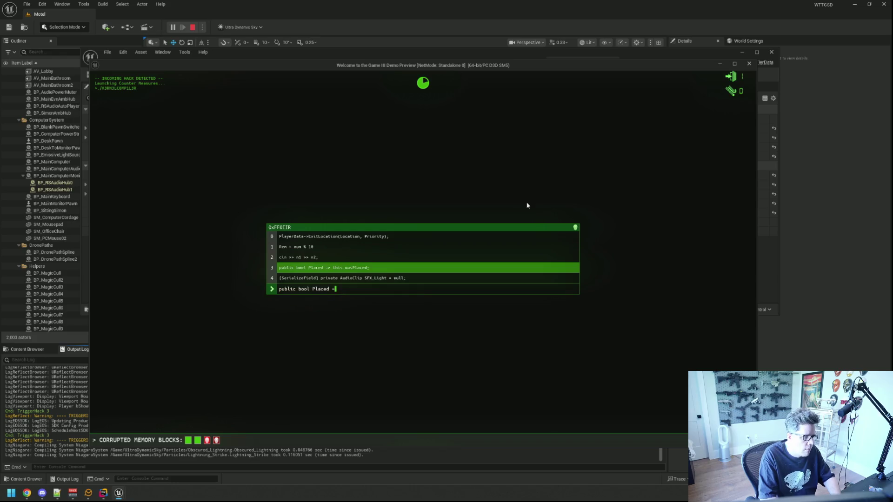
text(Placed;)
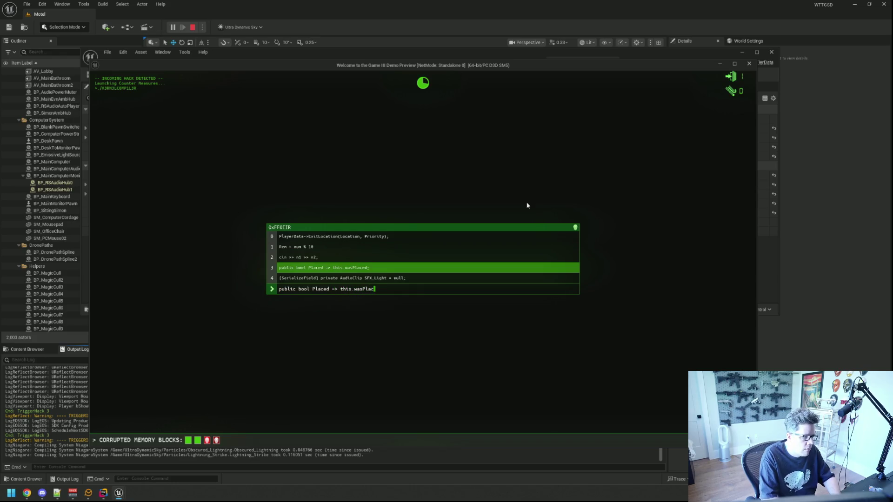
key(Return)
Type the [SerializeField] AudioClip SFX_Light line, 'import numpy as np' and 'std::swap(num1, num2);'.
text([SerializedF)
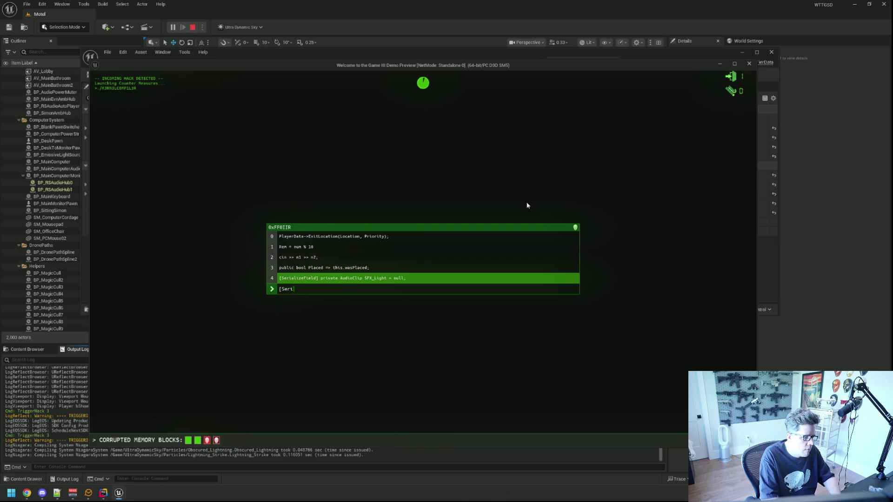
key(BackSpace)
key(BackSpace)
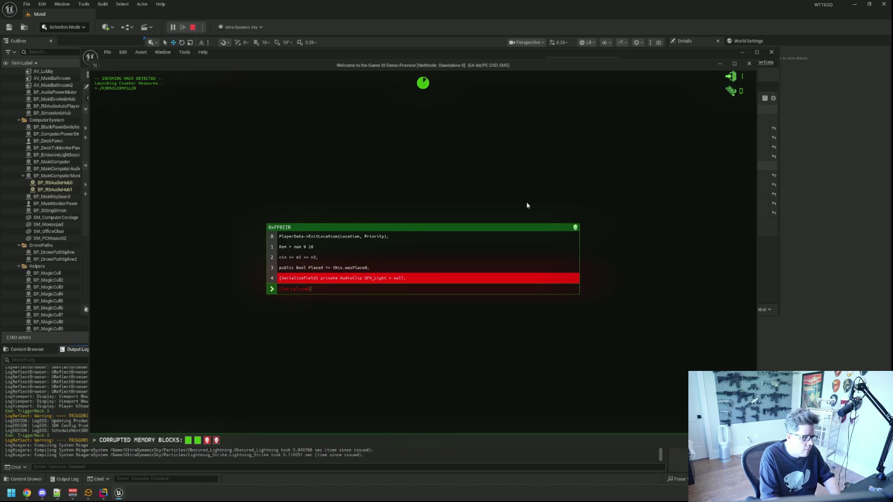
text(F)
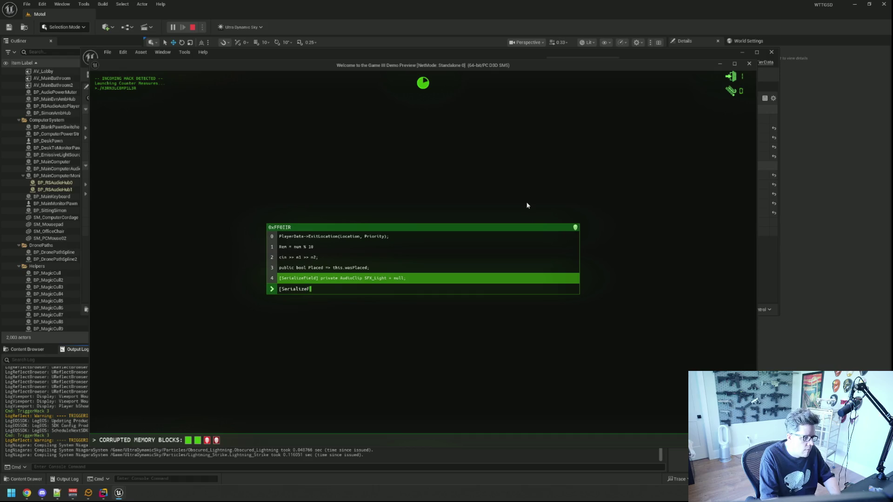
text(ield] private )
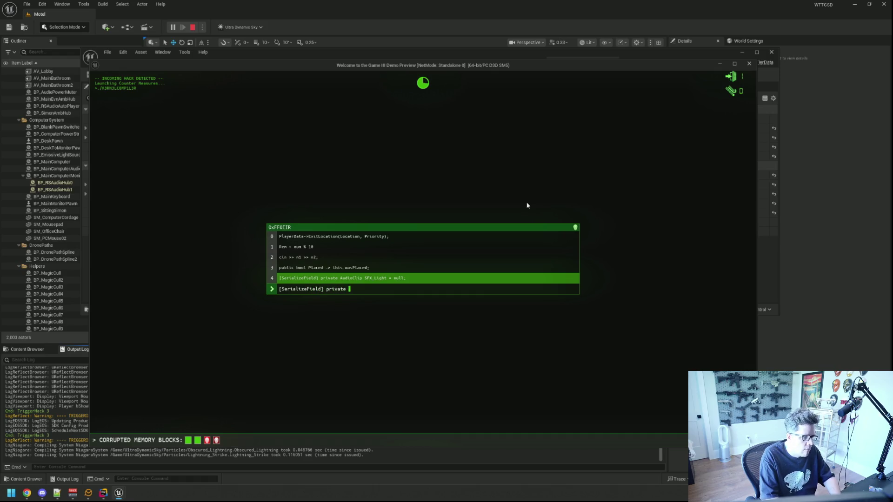
text(AudioClip SFX_Light =)
text( nul)
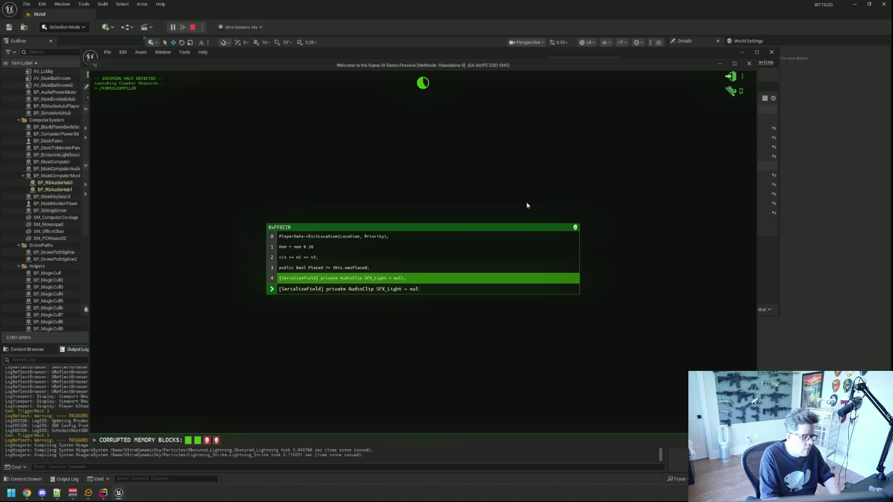
text(l;import numpy as)
text( np)
text(std::s)
text(wap(n)
text(um1, num2);)
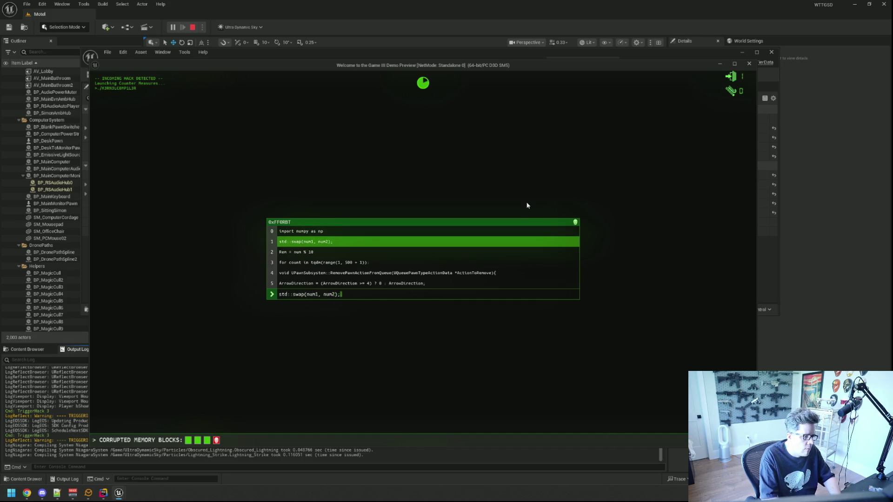
text(Rem = num )
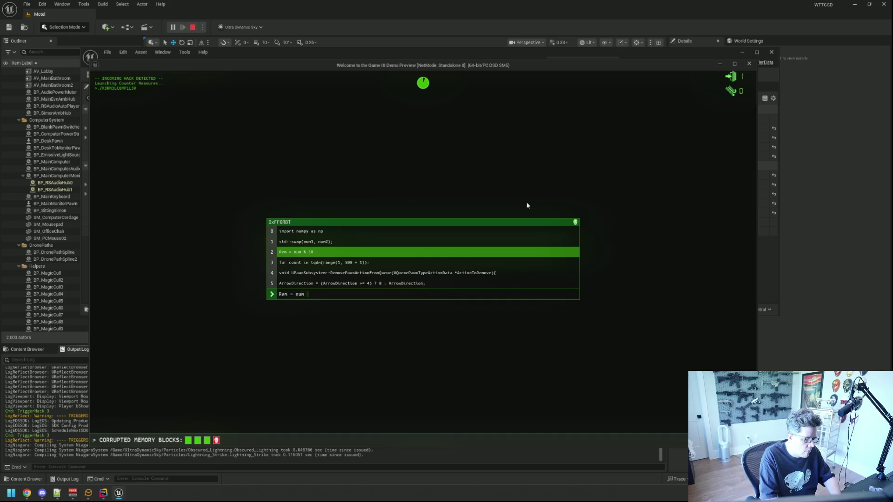
text(% 1)
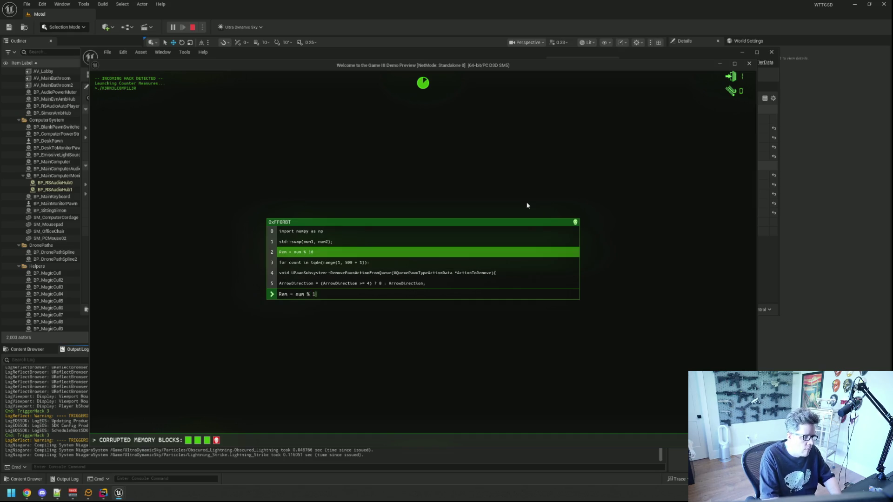
text(0for count)
text( in tqd)
text(m(range(1, )
text(500 + 1)))
text(:void UPaw)
text(nSub)
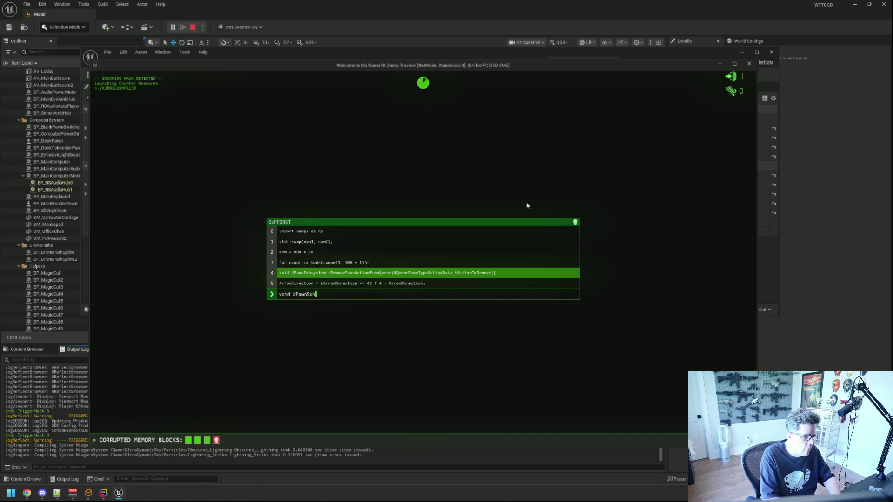
text(system::r)
Type the RemovePawnActionFromQueue declaration and the ArrowDirection ternary line, fixing typos.
key(BackSpace)
text(RemovePawnActionFromQueue(UQueue)
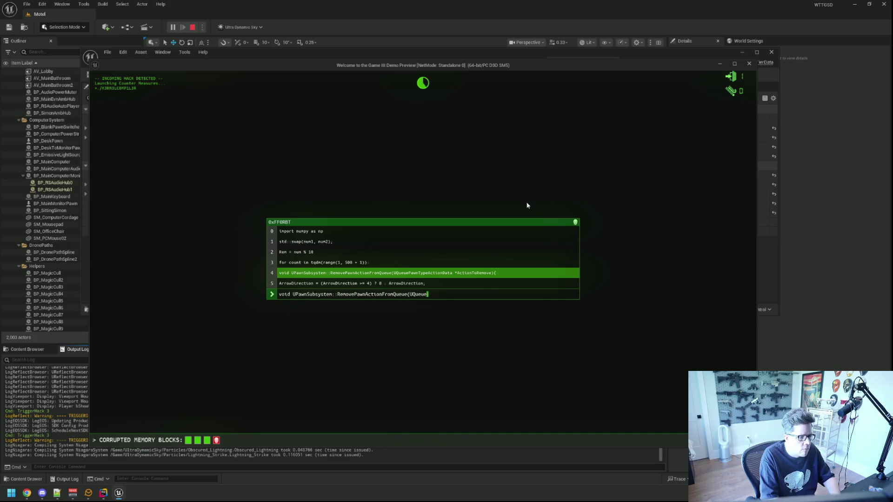
text(u)
text(PawnTypeAct)
text(ionData)
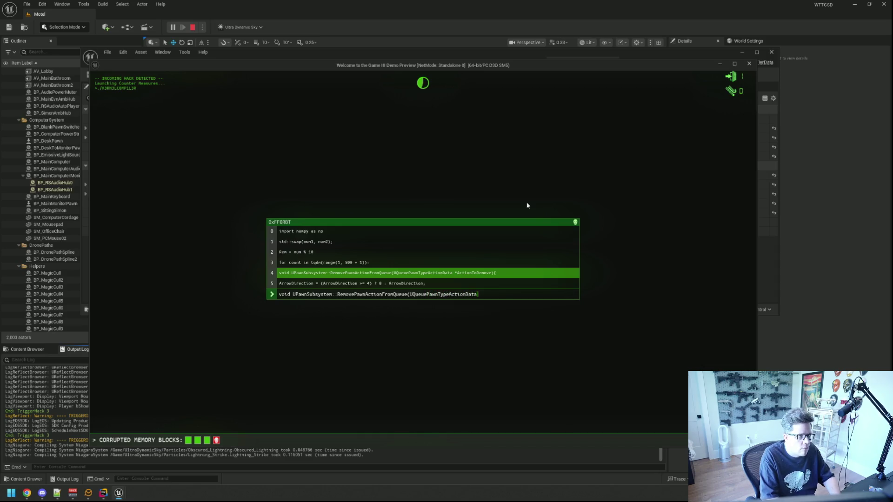
text( *)
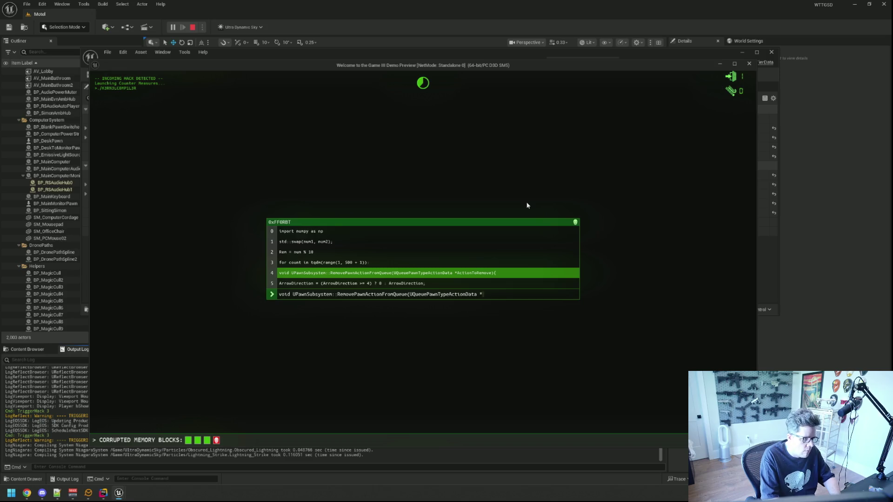
text(ActionToRemove))
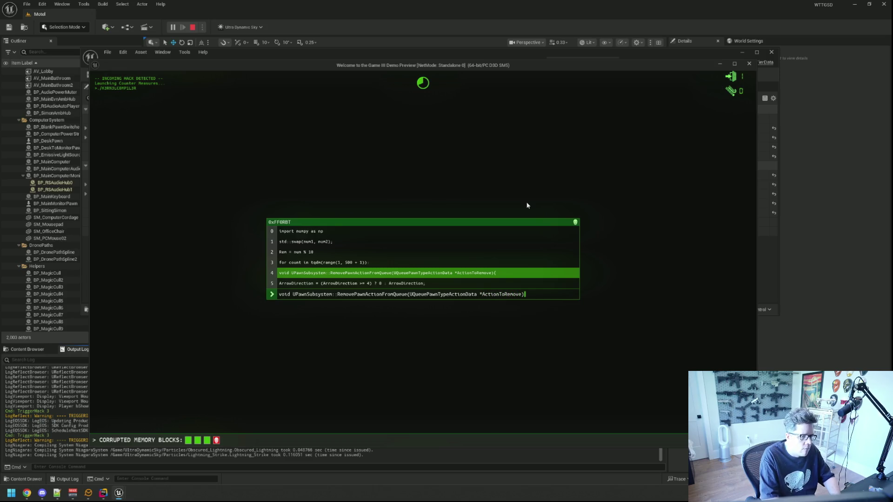
text({ArrowDire)
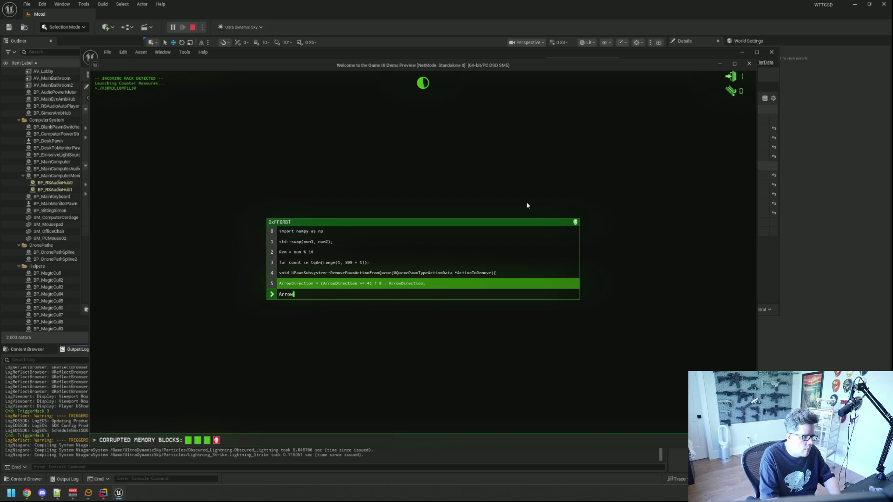
text(ction = (Ar)
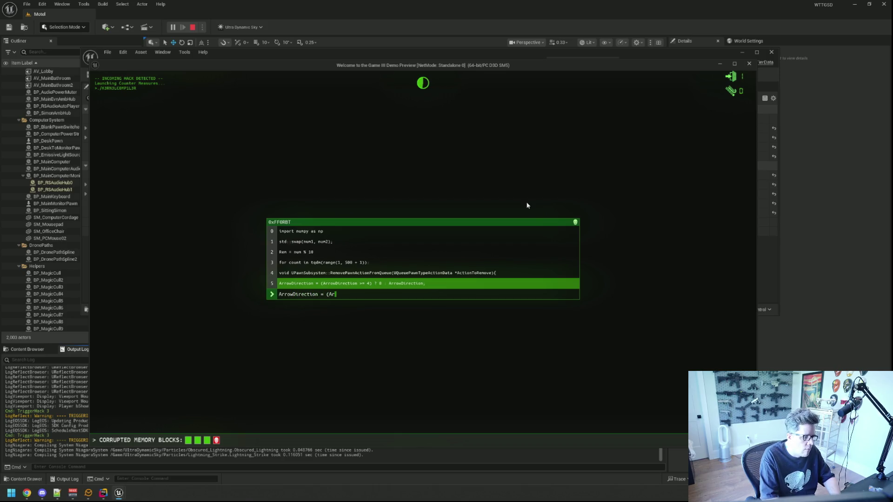
text(rowDirection >=)
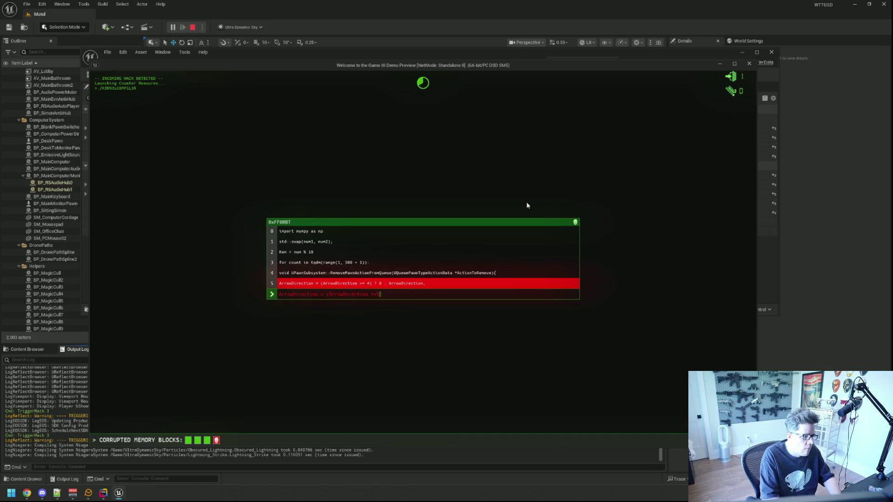
text( 5)
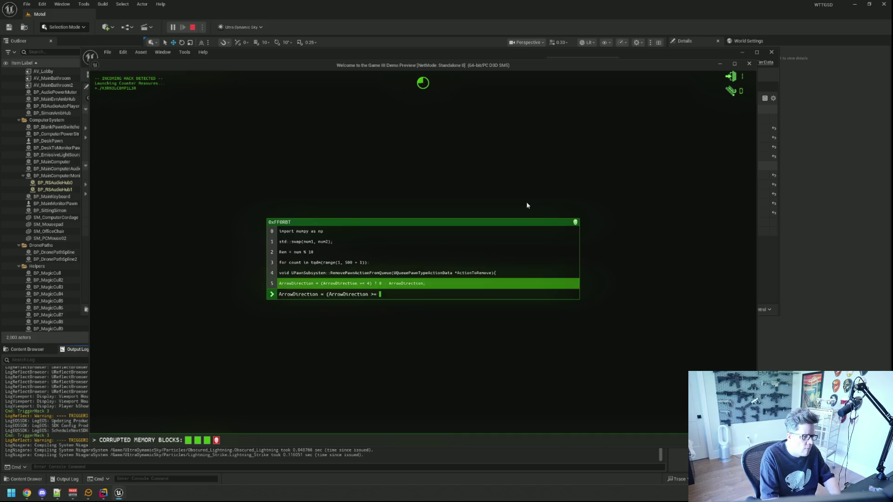
key(BackSpace)
text(4) )
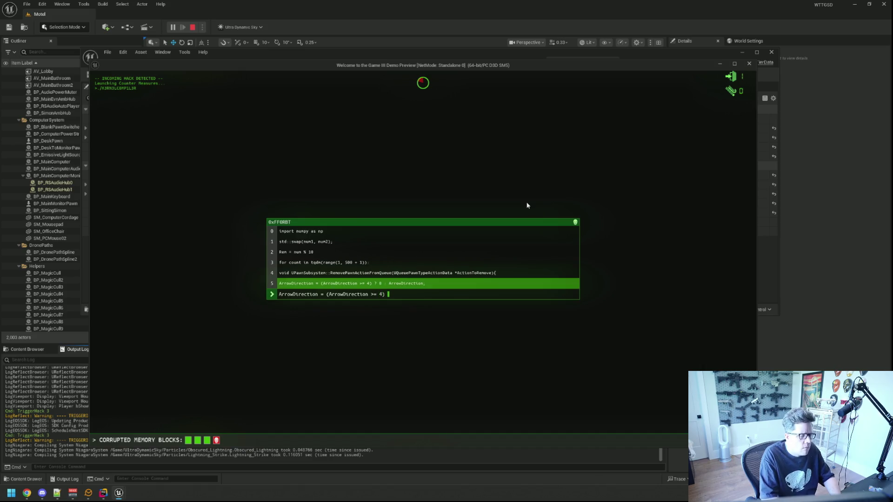
text(? 0 : A)
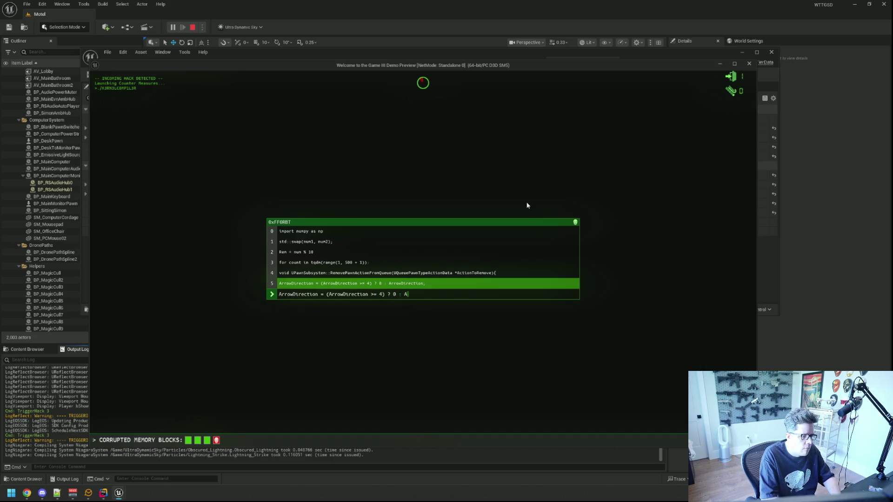
text(rrowDirection;)
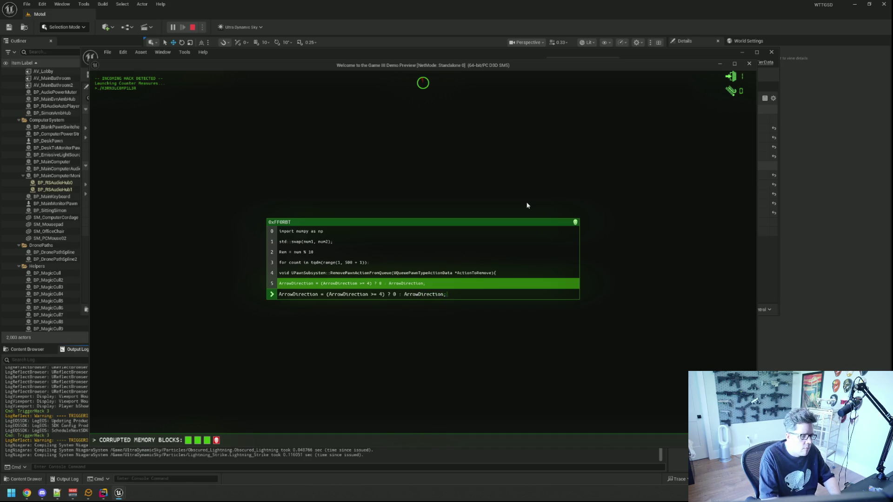
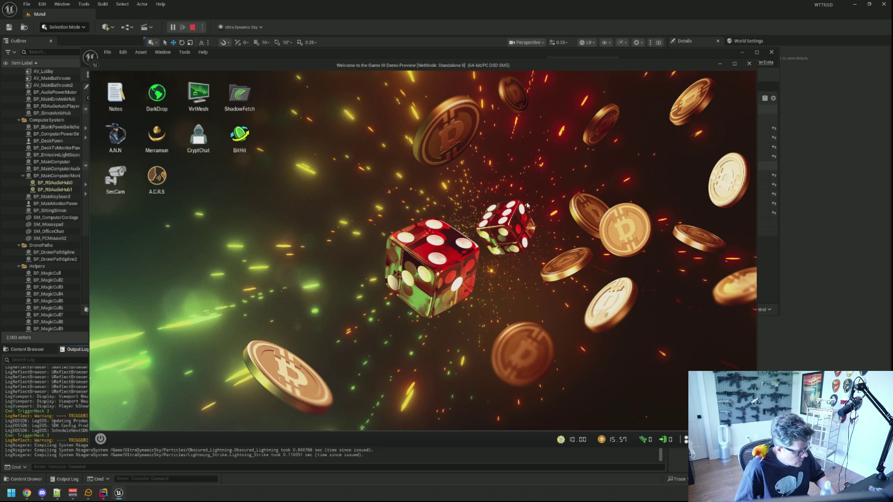
Stop the playtest, then type hack lines 0–2 in the restarted Kernel Compiler minigame.
key(Escape)
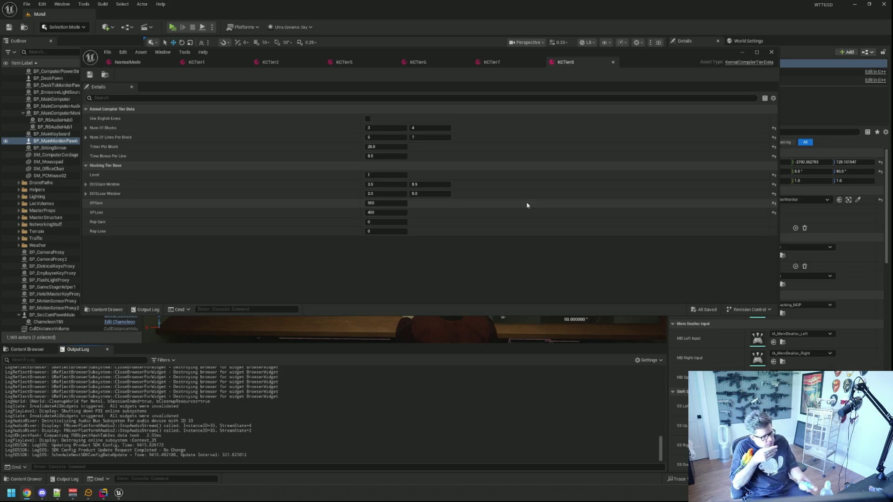
text(pertyToID(")
text(_U)
text(nlitColorMap)
text(");)
text(impor)
text(t nump)
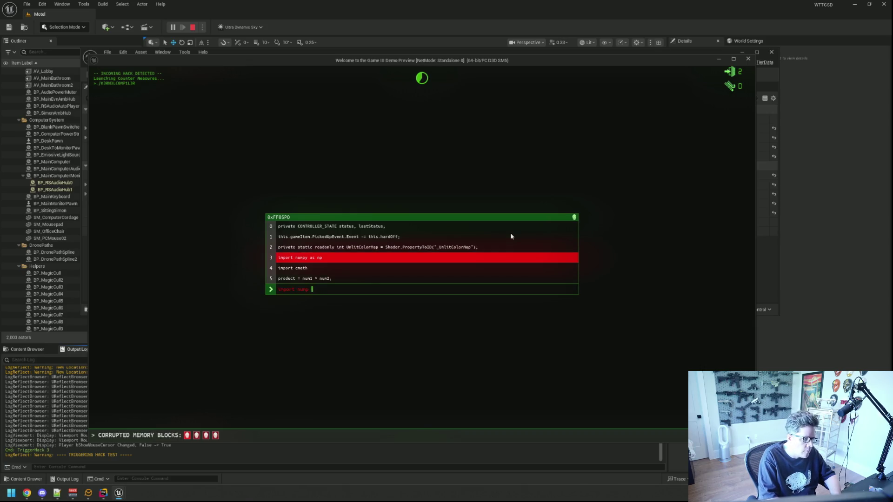
text(y as np)
text(impor)
text(t cmath)
text(product = num1 *)
text( num2;)
text(onclick=)
text("m)
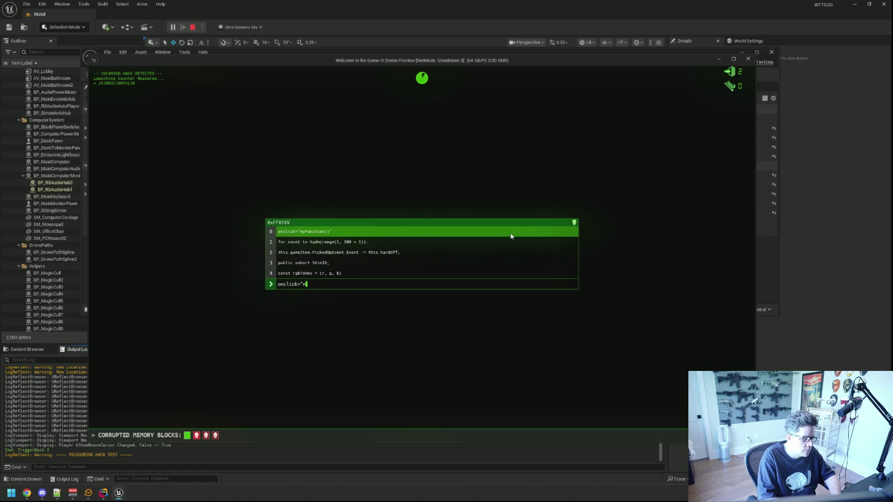
text(yFun)
text(ction()
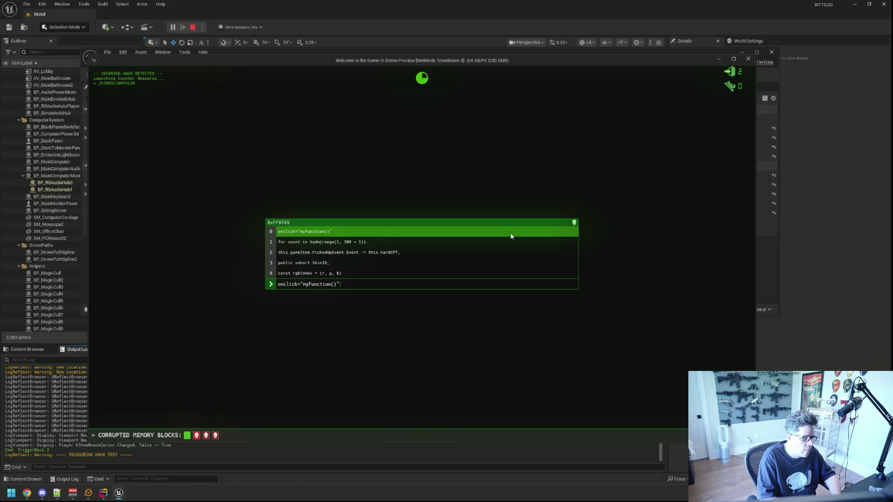
text(for count in tdq)
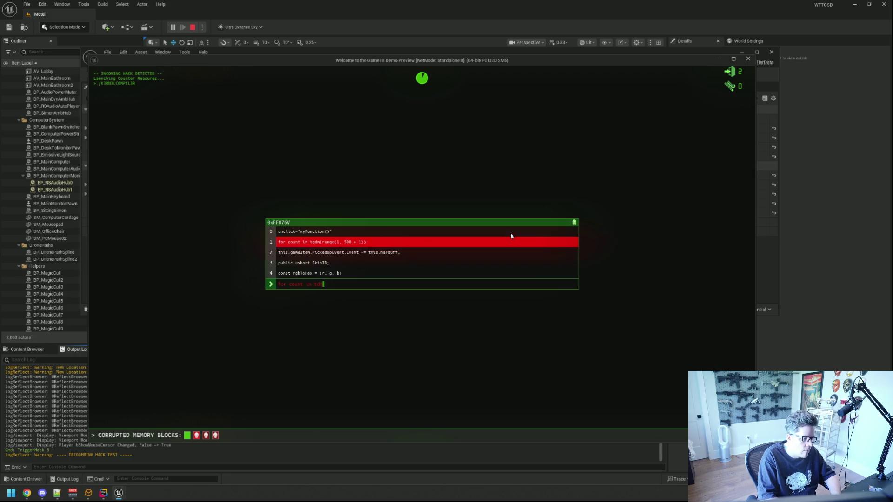
Retype the tqdm range, gameItem PickedUpEvent and rgbToHex code lines, fixing typos along the way.
key(BackSpace)
text(qdm(range(1, 500+)
key(BackSpace)
text(+ 1)):)
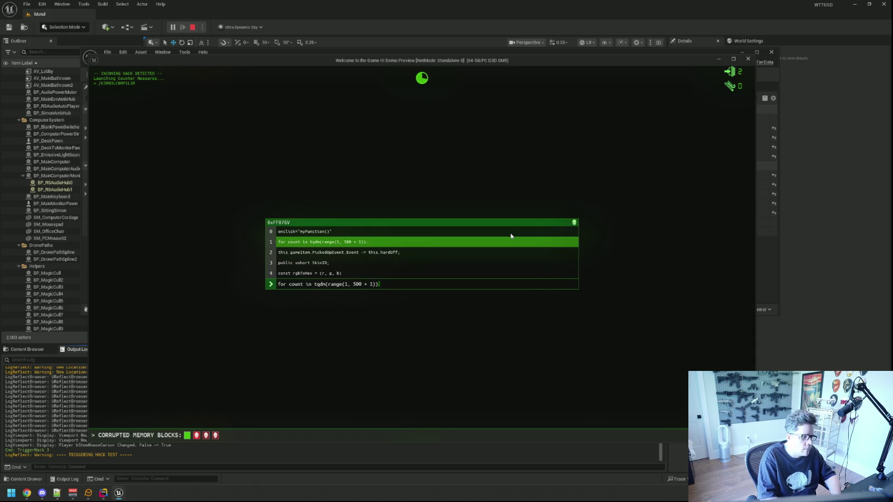
text(this.gameItem.p)
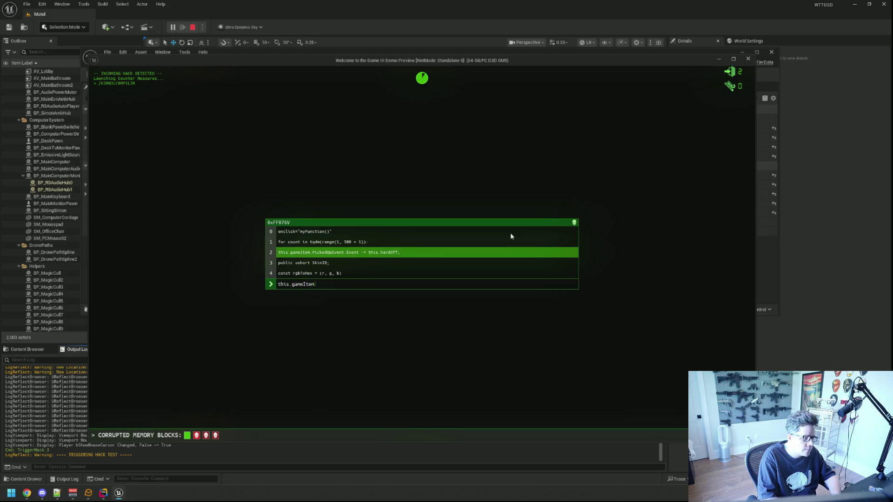
key(BackSpace)
key(BackSpace)
text(.)
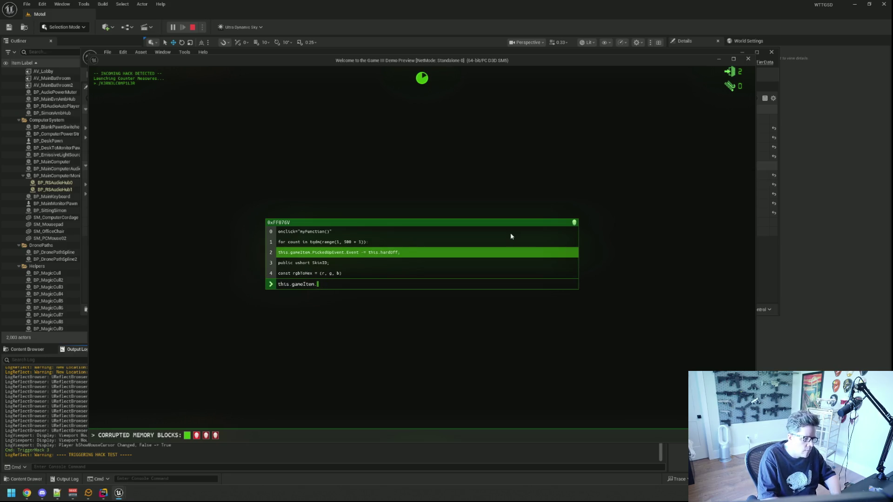
text(p)
key(BackSpace)
text(PickedUpEvent.Event -= this.hardOff;public ushort SkinID;const rgbToHex = (r, gb))
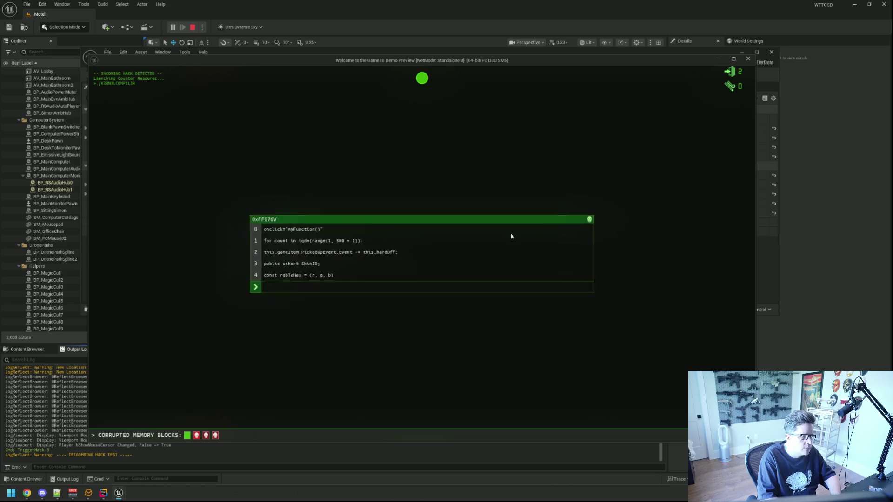
text(rea)
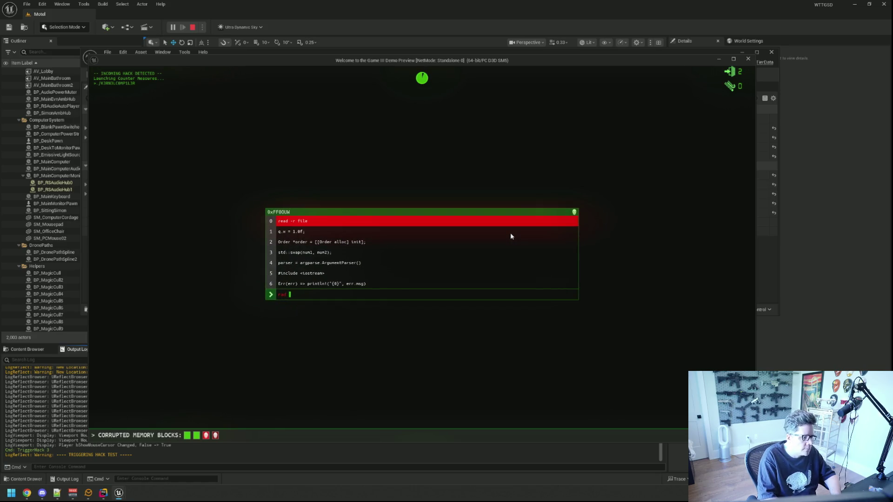
Correct and submit the read and '[[Order alloc] init]' lines of block 0xFF0OUW.
key(BackSpace)
key(BackSpace)
text(ead -r f)
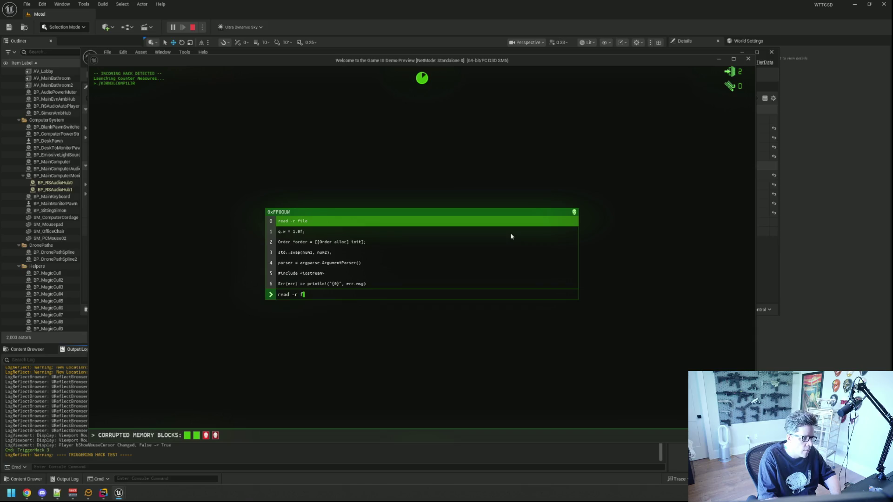
text(ileq)
text(.w = 1)
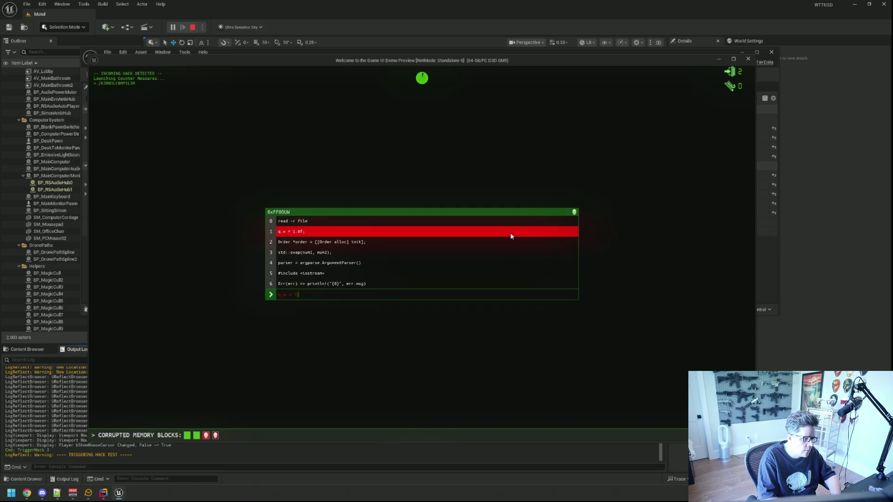
text(f;o)
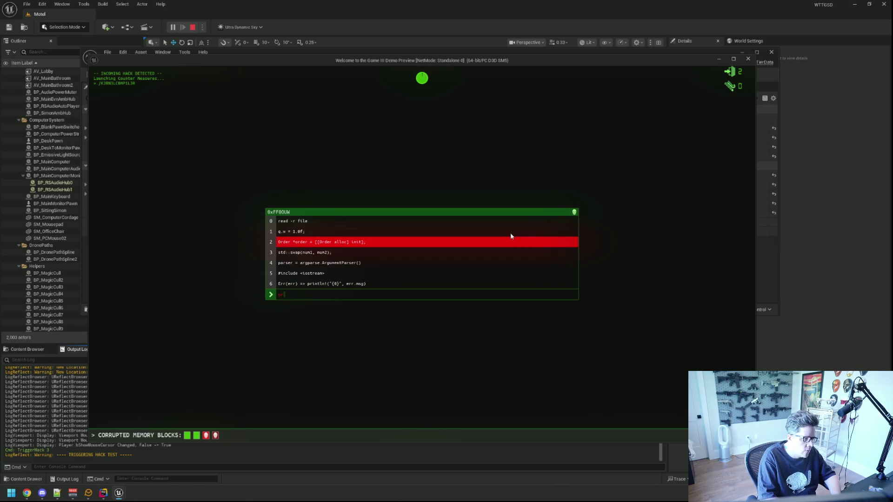
text(rder *O)
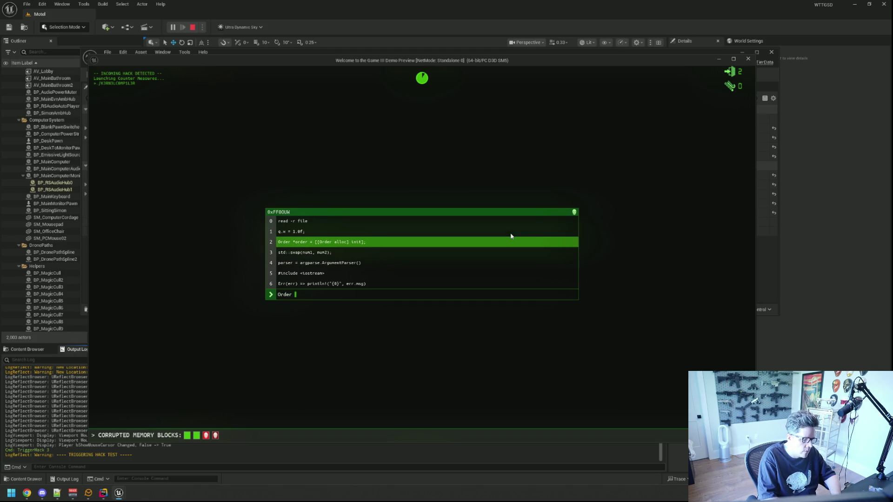
key(BackSpace)
text(order = )
text([[Order allo)
text(c] init];)
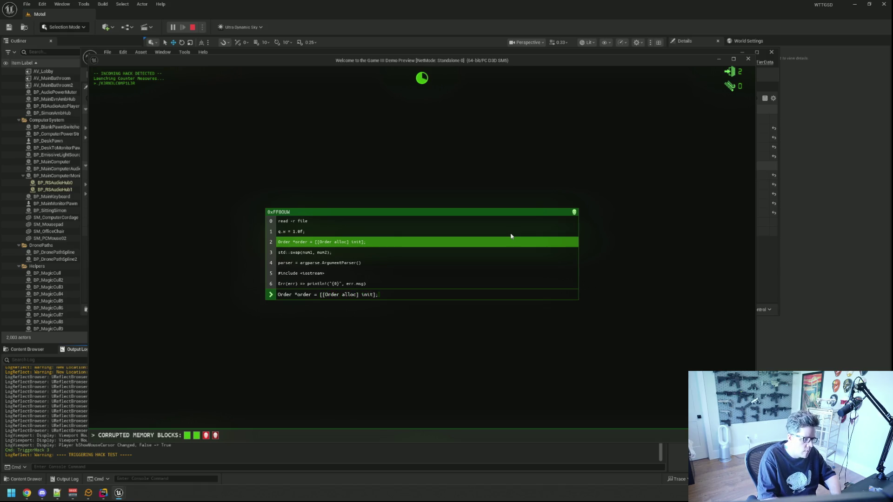
key(Return)
Enter the std::swap, argparse parser, #include <iostream> and Err println lines to finish the block.
text(std::s)
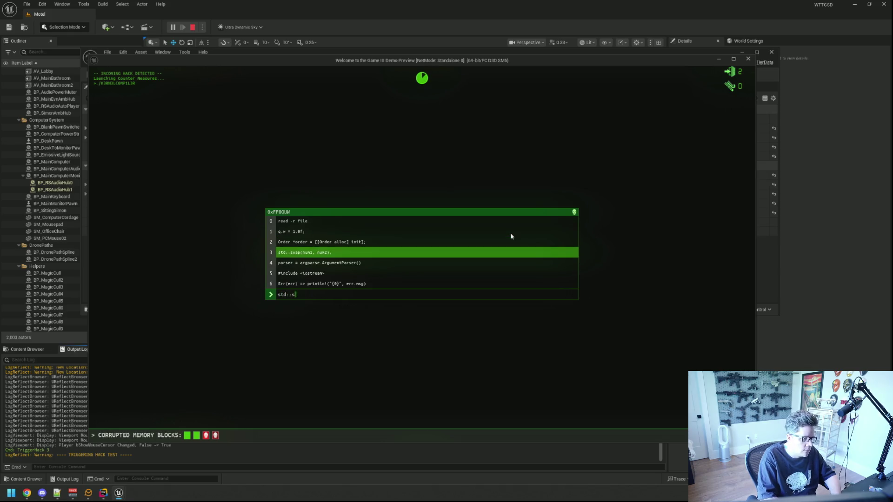
text(wap(num1,)
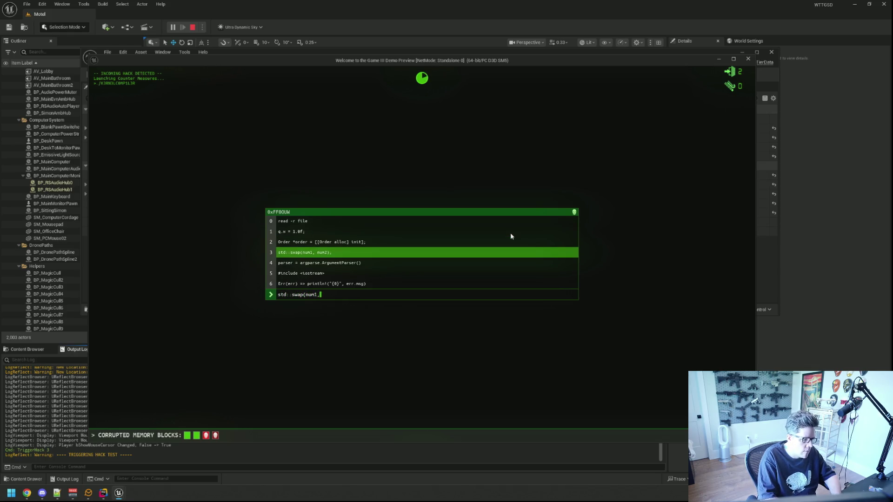
text( num2);)
key(Return)
text(par)
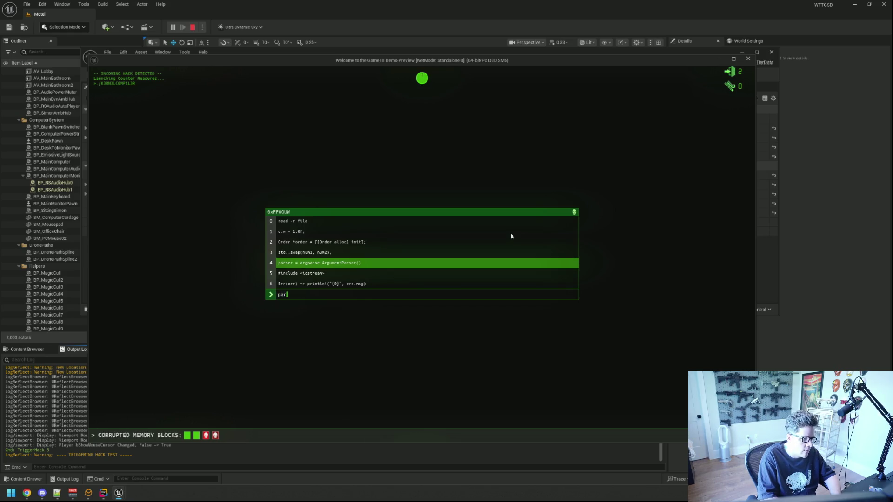
text(ser = argparse.A)
text(rgumentParser)
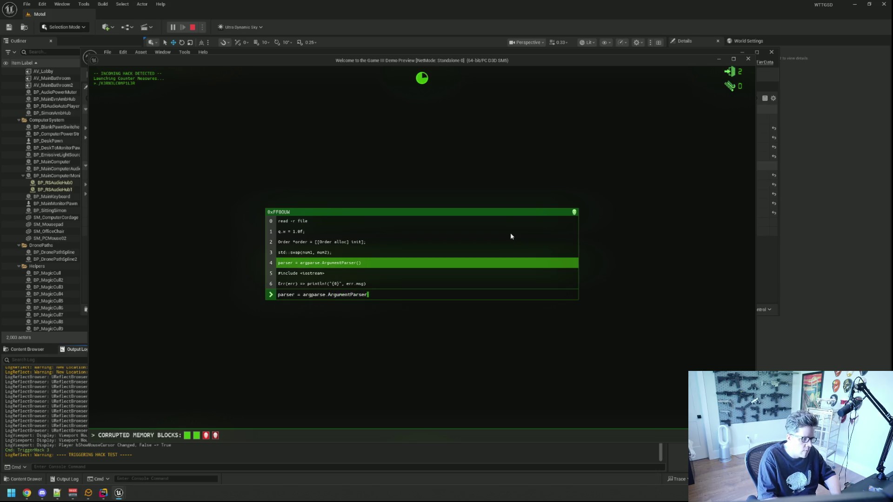
text(())
key(Return)
text(#include <iostream>)
key(Return)
text(Err(err) => prin)
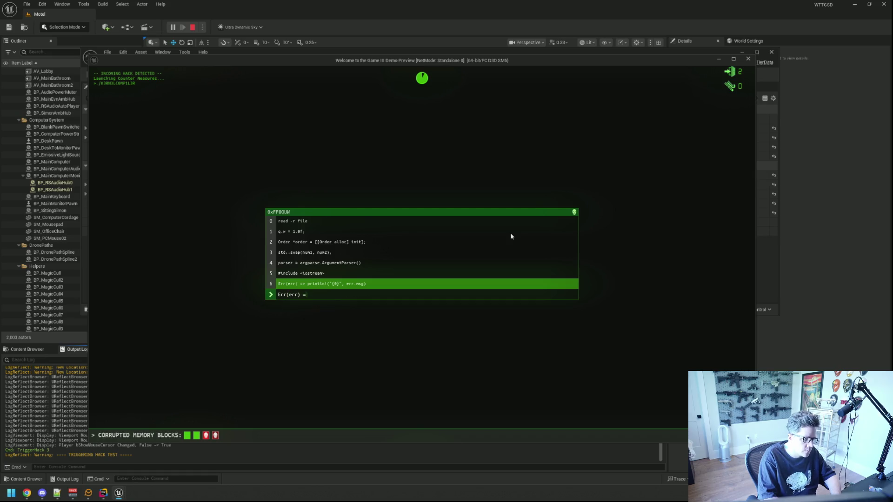
text(tln!("{0}")
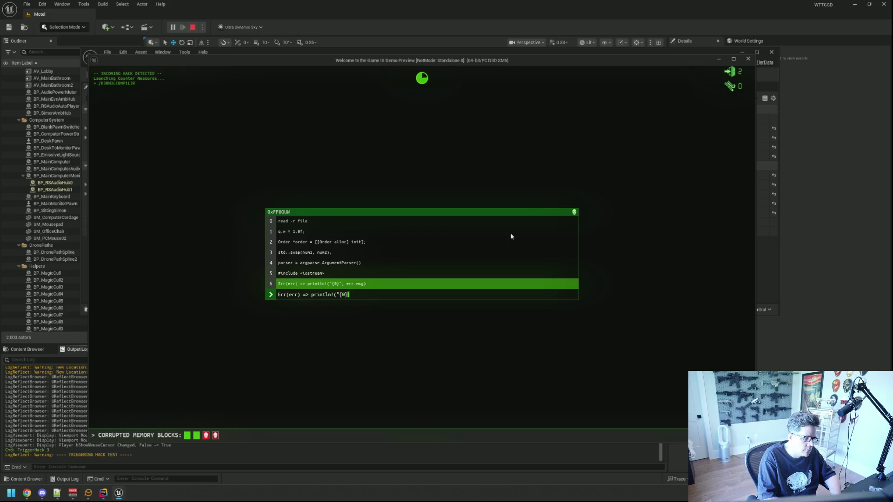
text(, err.msg))
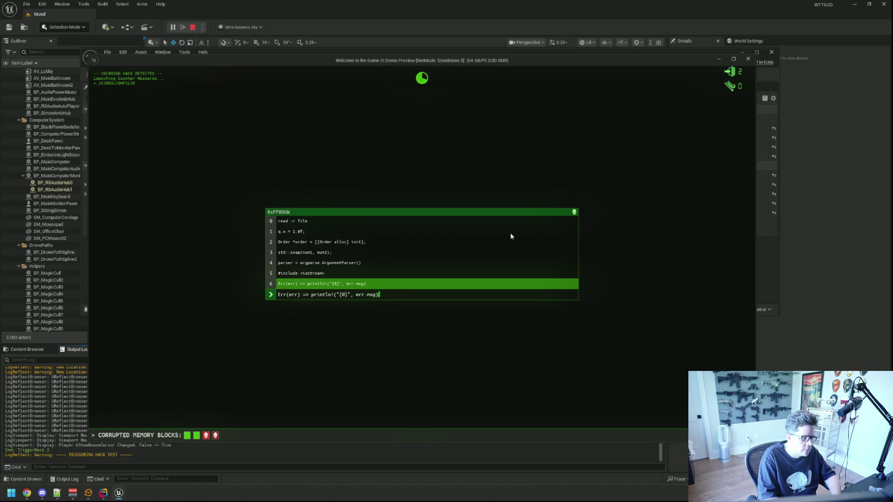
key(Return)
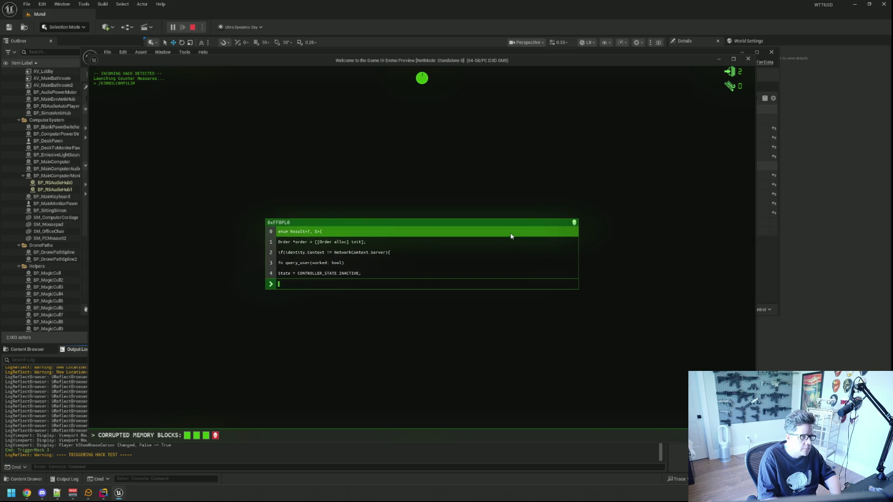
Enter the Order allocation and NetworkContext lines to block the hack, then stop the playtest.
text(enum Result<)
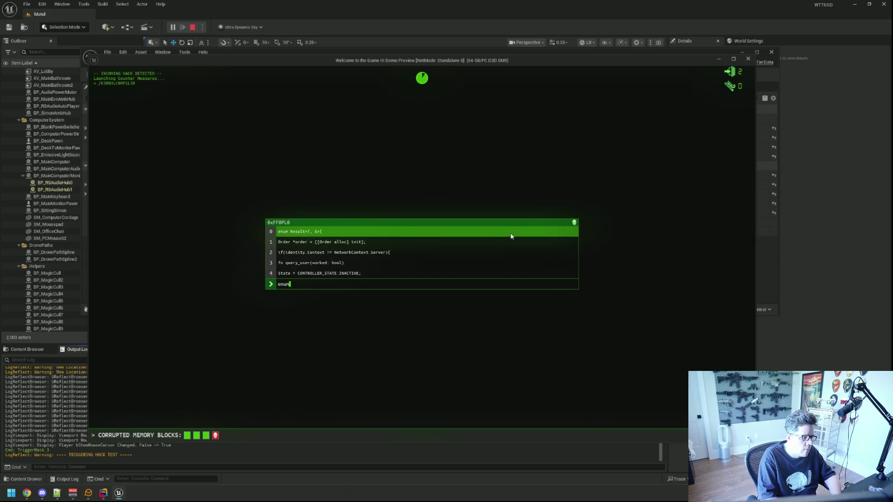
text(T, E)
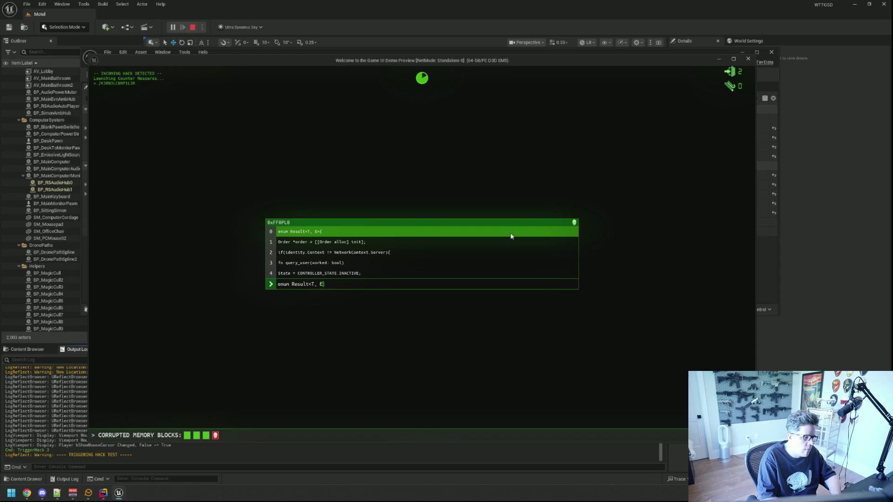
text(>{Order)
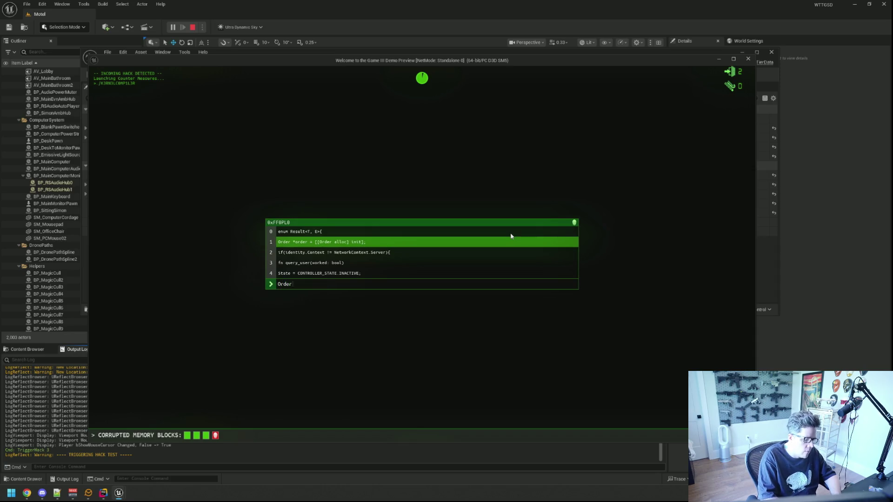
text( *order = [[Order)
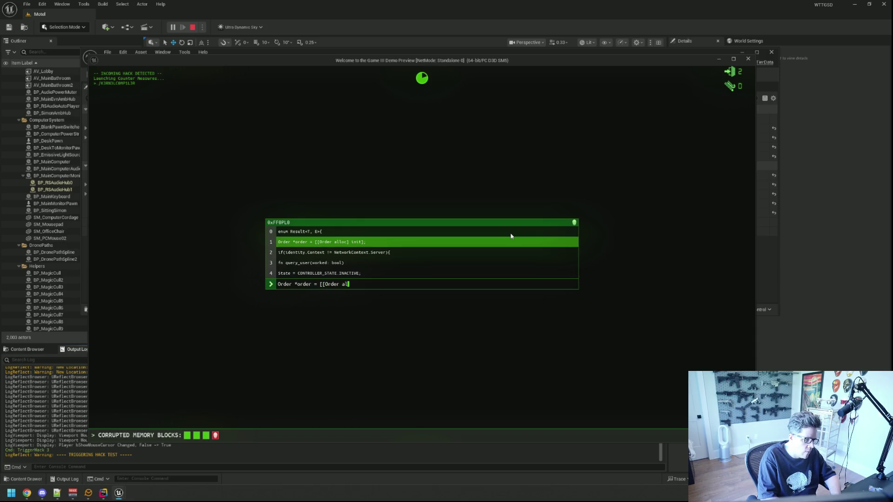
text( alloc] init];)
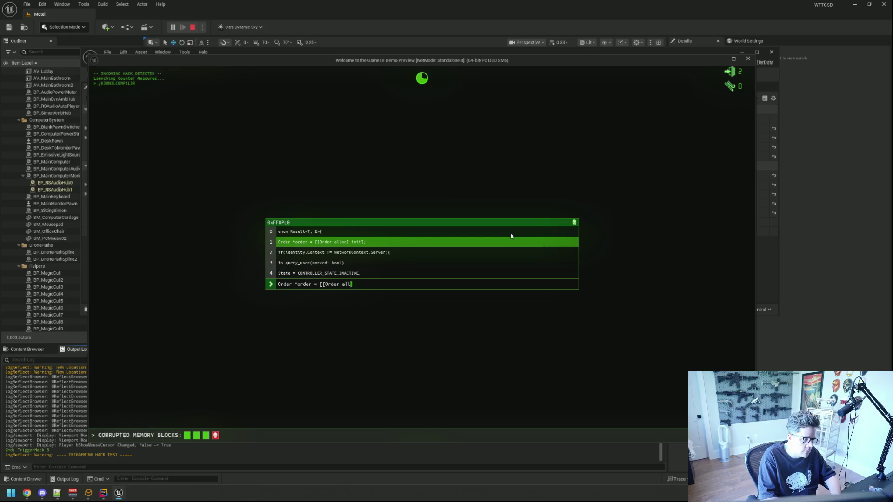
key(Return)
text(if()
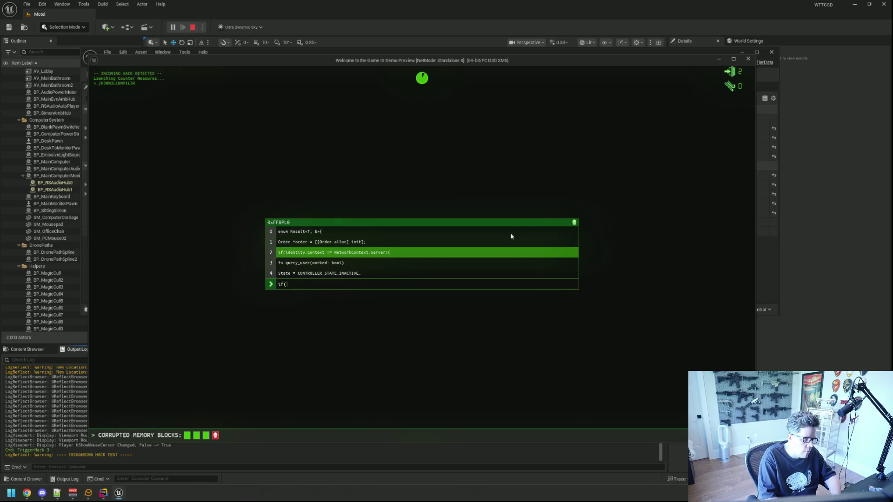
text(ien)
text(ity.Contex)
text(= )
text(NetworkContext)
text(.)
text(Server){f)
text(n query_user(w)
text(orked: boo)
text(l)Sta)
text(CONT)
text(ROLLER_STATE)
text(.INACTIVE;)
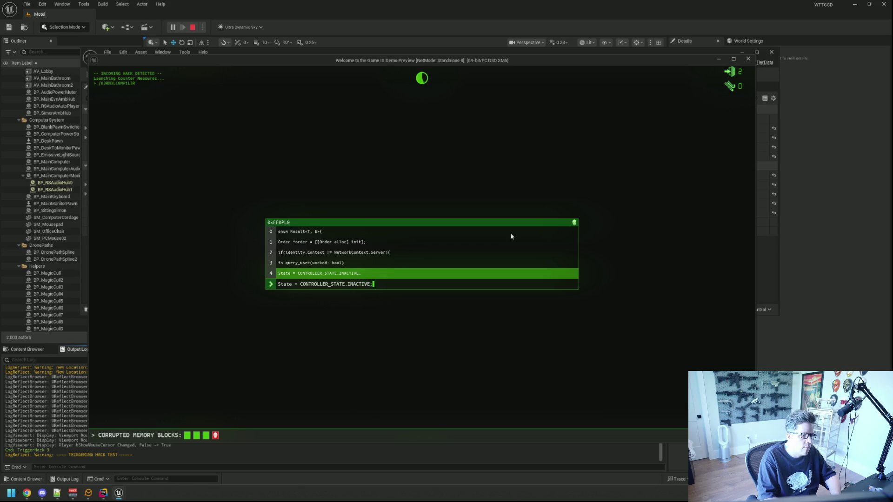
key(Return)
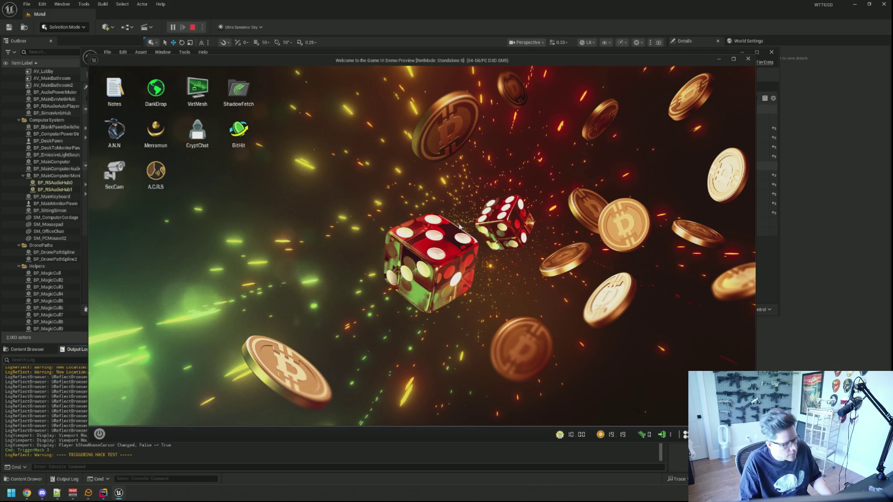
key(Escape)
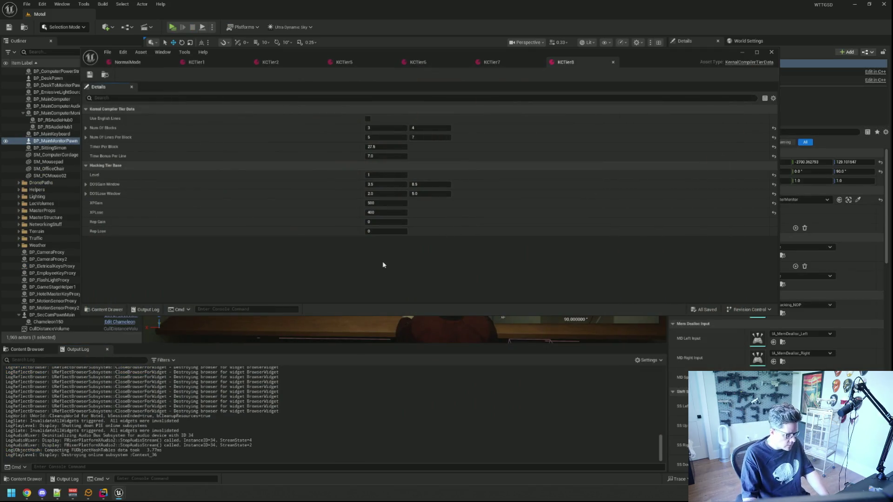
Set KCTier8's Timer Per Block to 27.
click(29, 349)
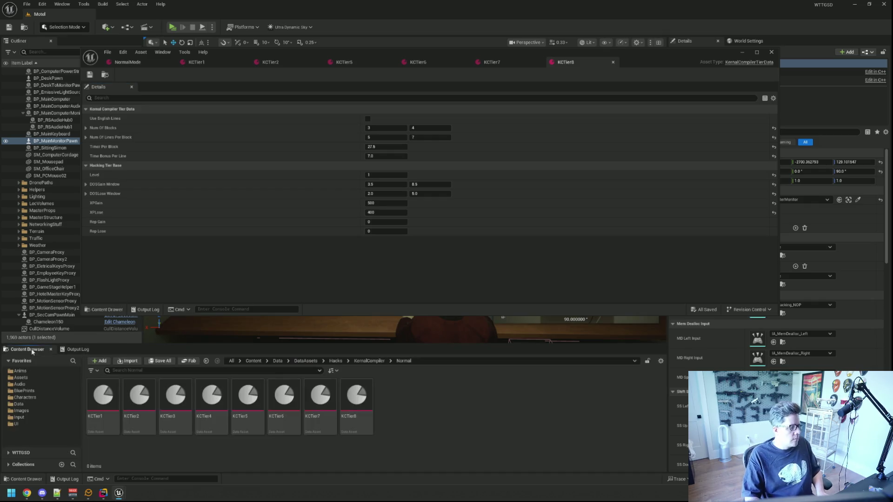
click(394, 145)
text(27)
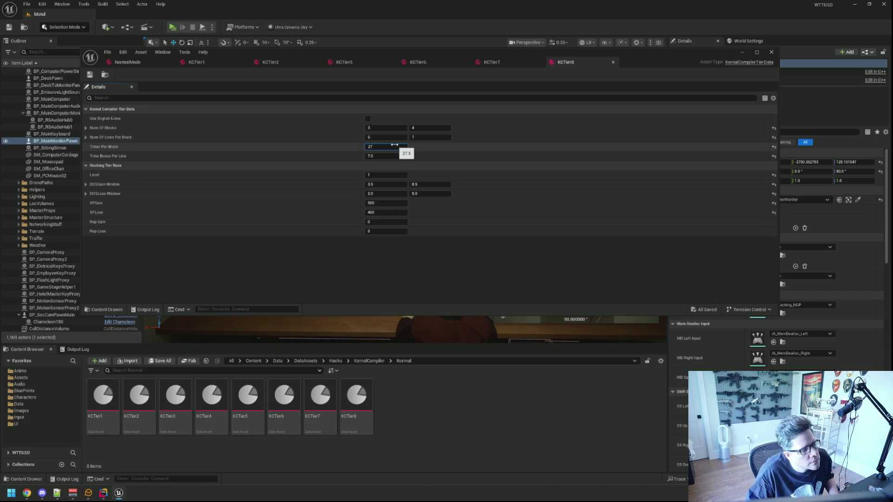
key(Return)
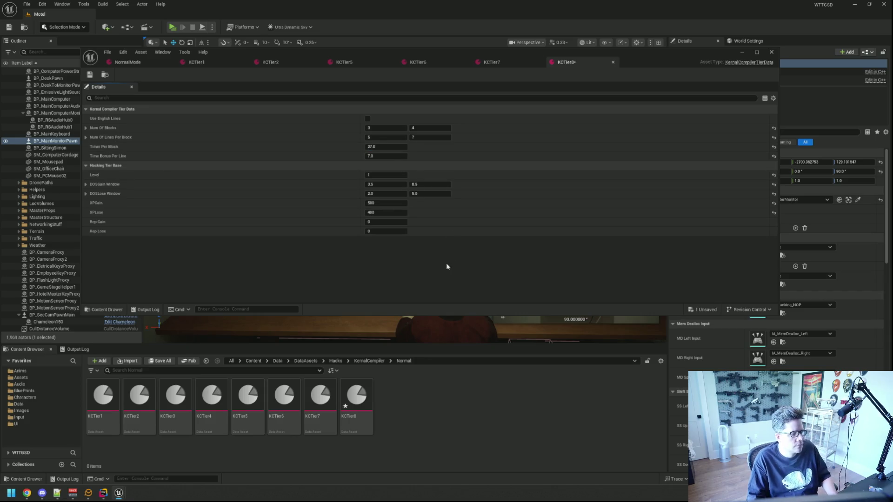
Duplicate KCTier8 as KCTier9 and open it for editing.
click(367, 393)
key(ctrl+d)
key(Return)
double_click(393, 397)
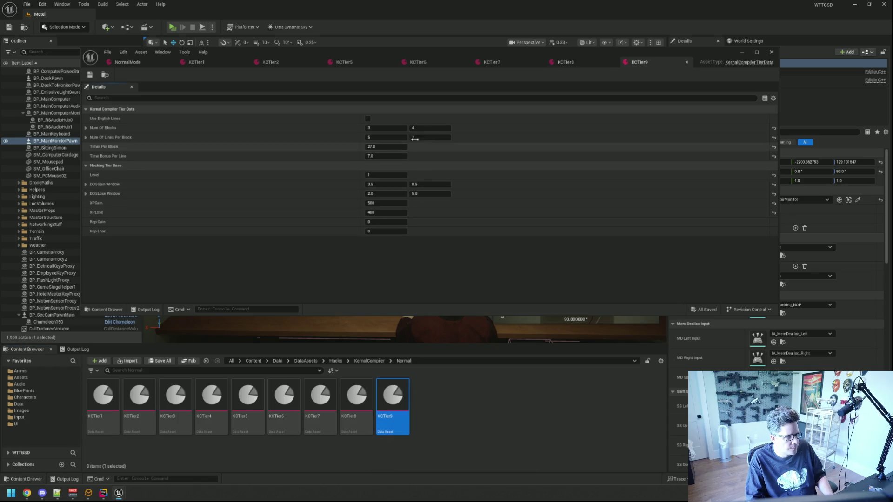
middle_click(568, 60)
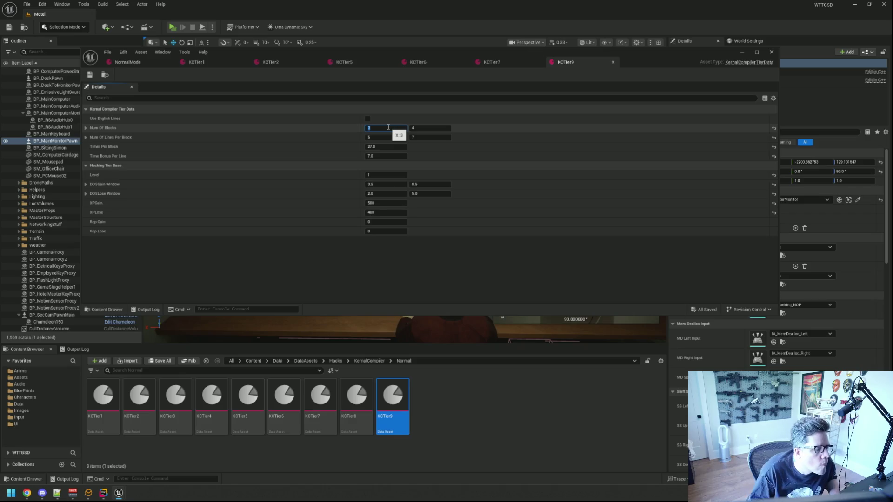
Give KCTier9 4–5 blocks, 6–8 lines, 6.5 time bonus and 26.5 timer, then save.
key(Tab)
text(5)
key(Tab)
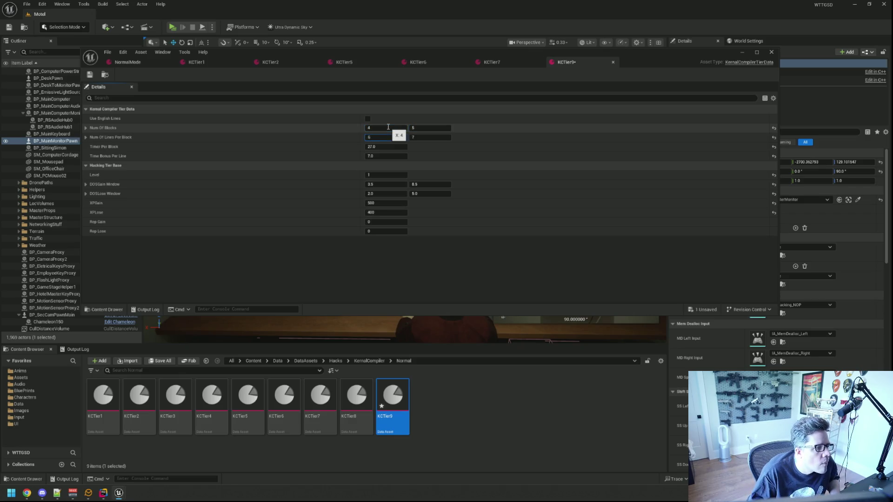
key(Tab)
text(8)
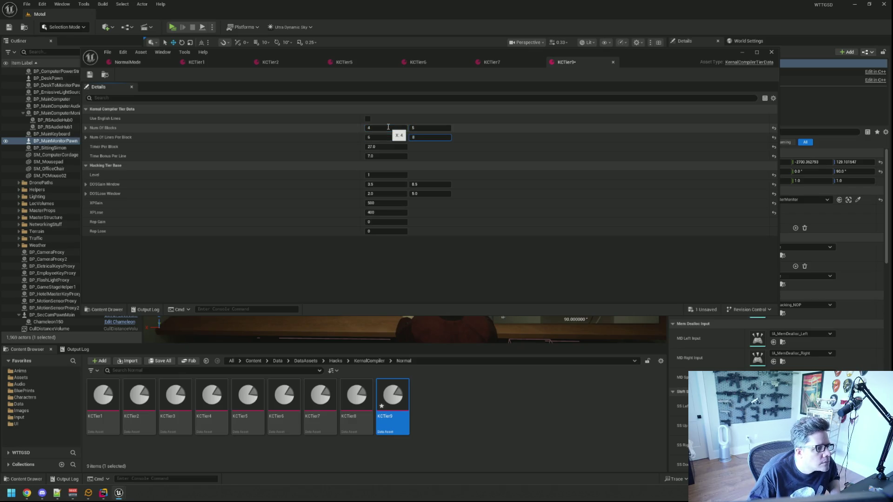
click(392, 148)
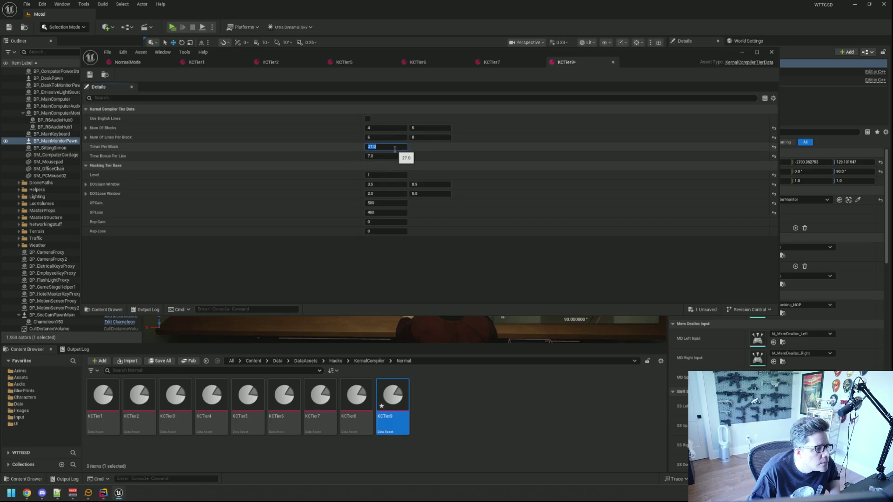
key(Tab)
text(6)
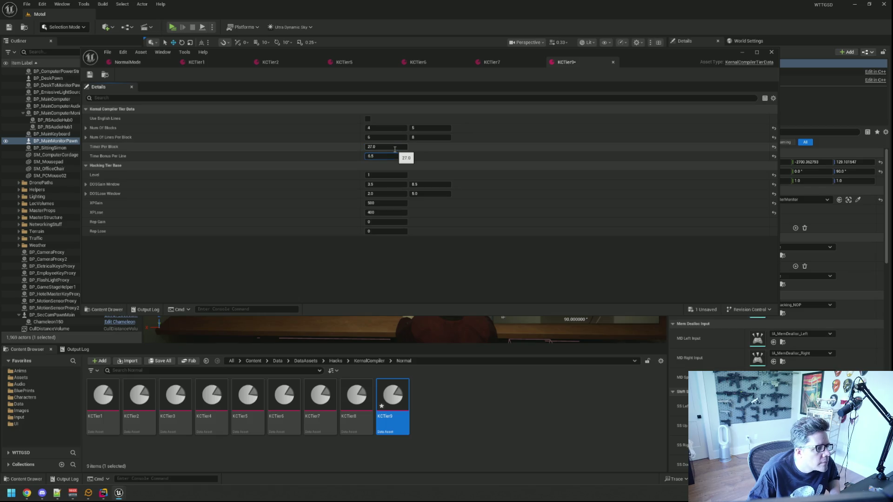
click(394, 148)
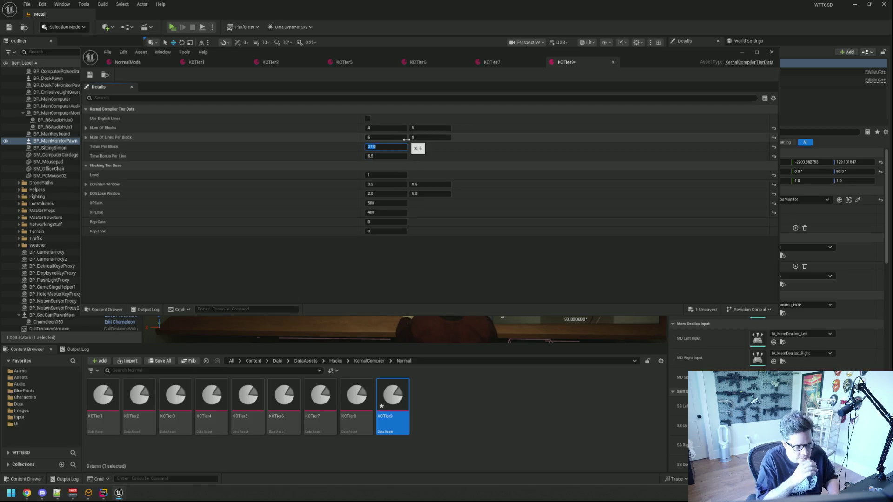
text(26.5)
key(Return)
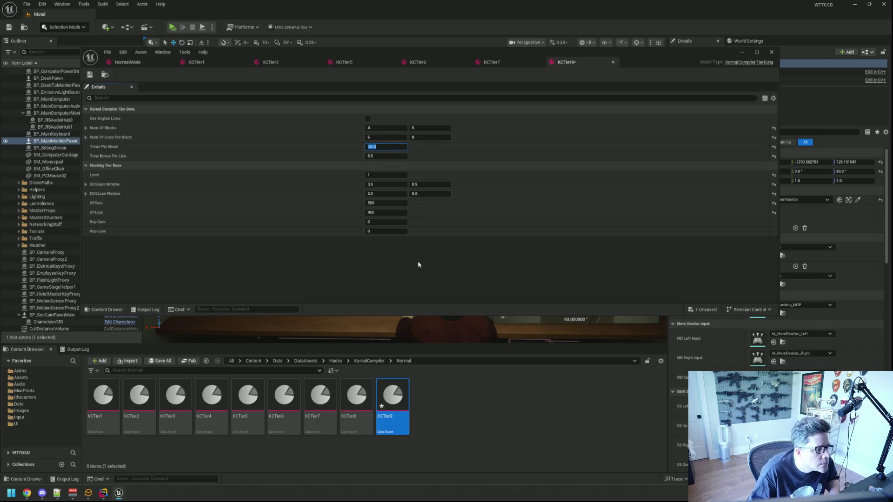
key(ctrl+s)
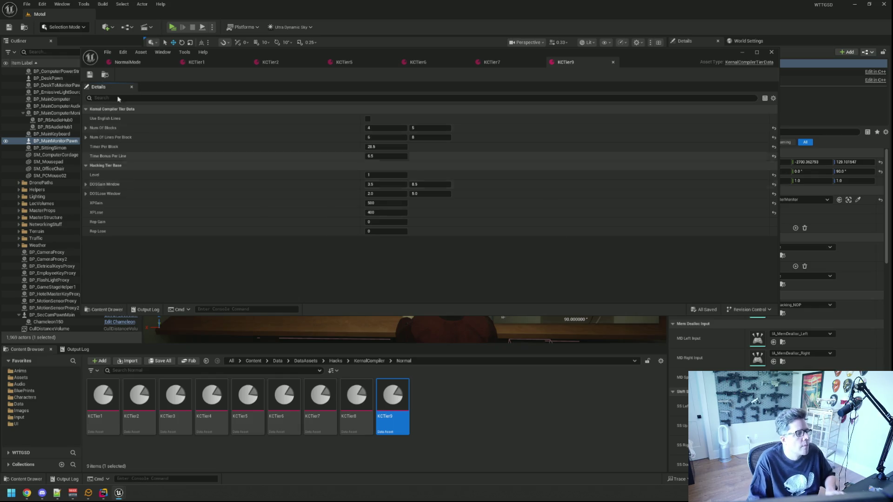
Assign KCTier9 to NormalMode's Kernel Compiler hacking level data and save.
click(123, 63)
drag(392, 398, 371, 186)
key(ctrl+s)
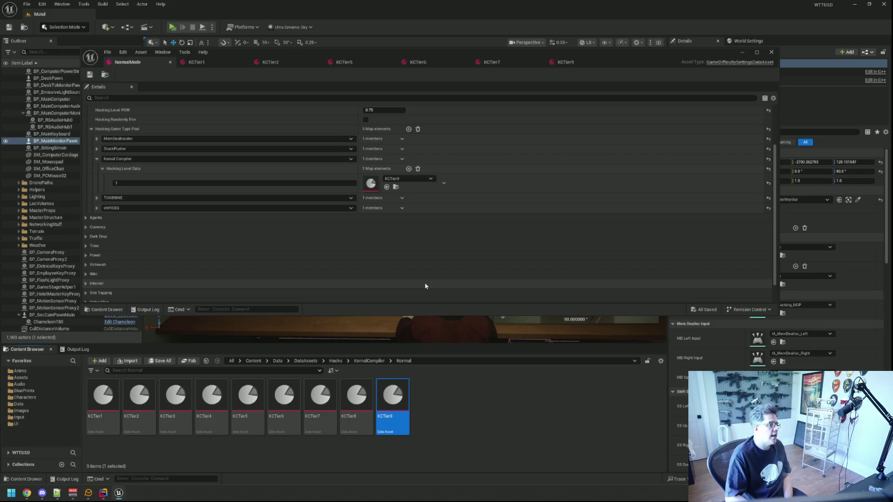
Show the Output Log to confirm the NormalMode asset saved.
click(76, 349)
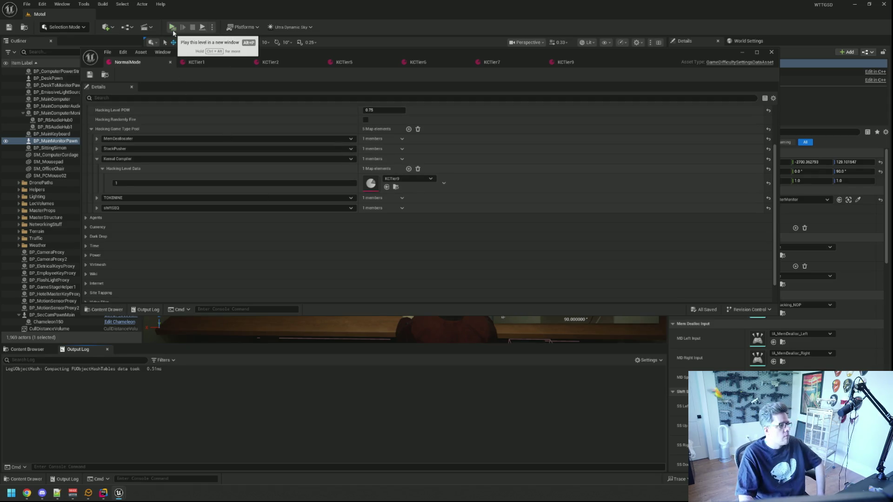
Start a playtest and rerun TriggerHack 3 from the console history.
click(173, 31)
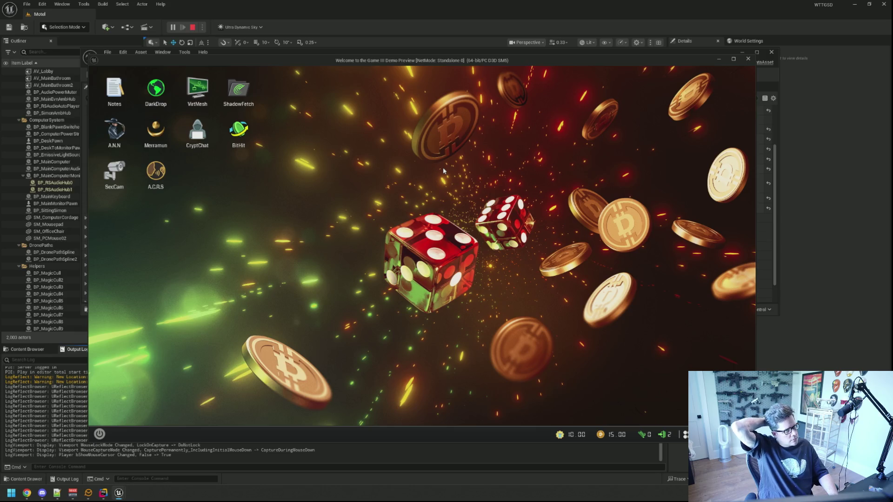
key(grave)
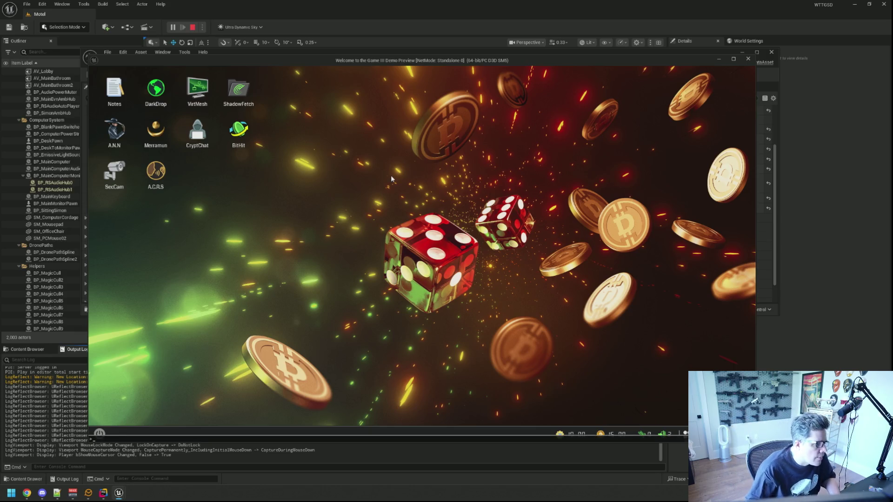
key(Up)
key(Return)
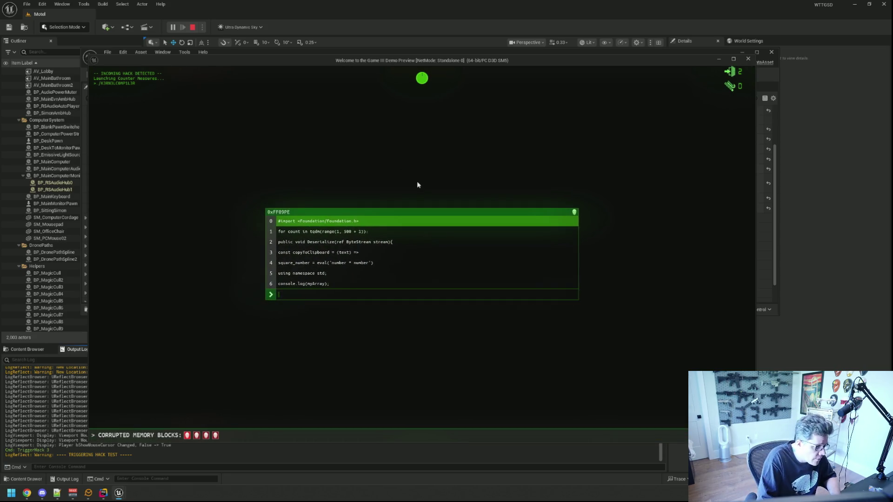
Type the Foundation import, tqdm loop and Deserialize lines of block 0xFF09PE, then start copyToClipboard.
text(#import)
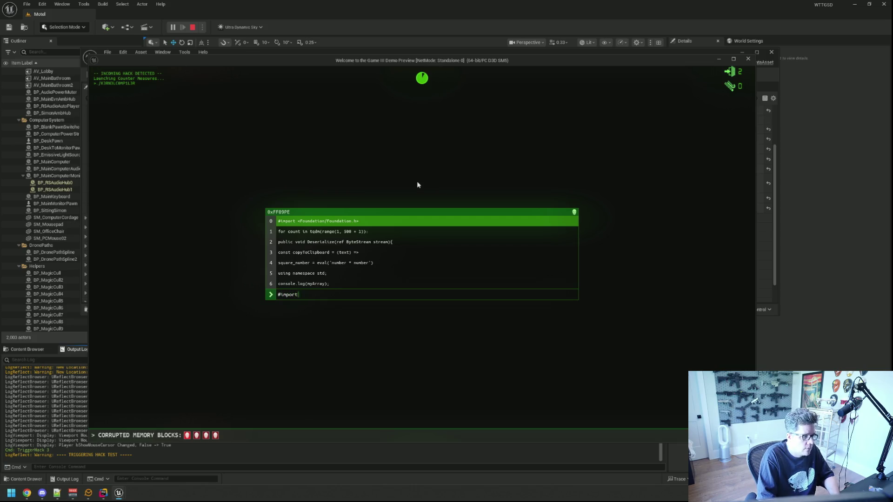
text( <Foundatio)
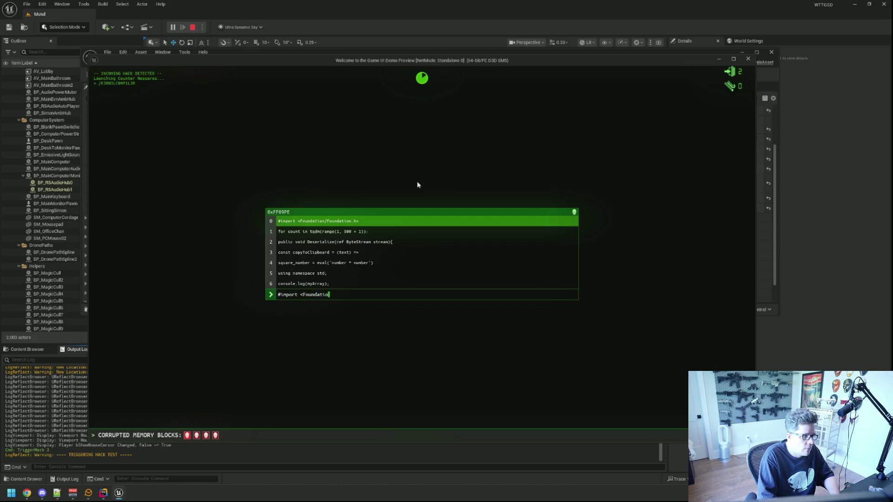
text(n/Foundation.h>)
text(for count in tdq)
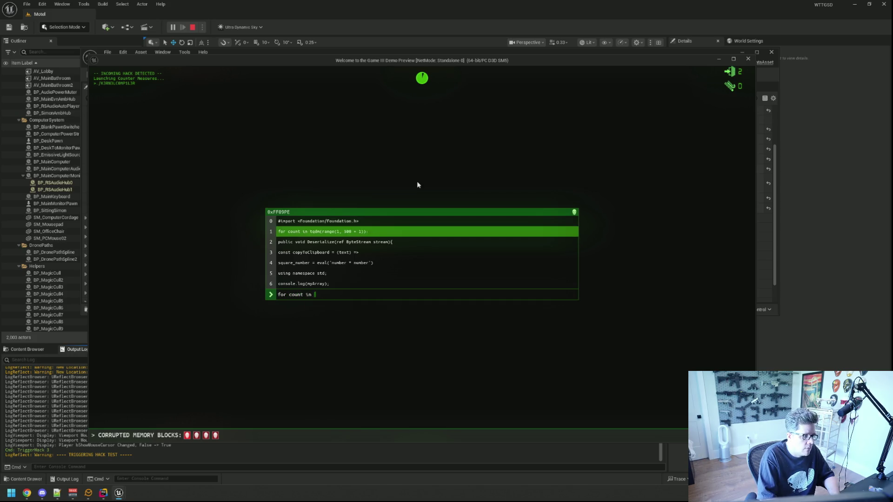
key(BackSpace)
key(BackSpace)
text(q)
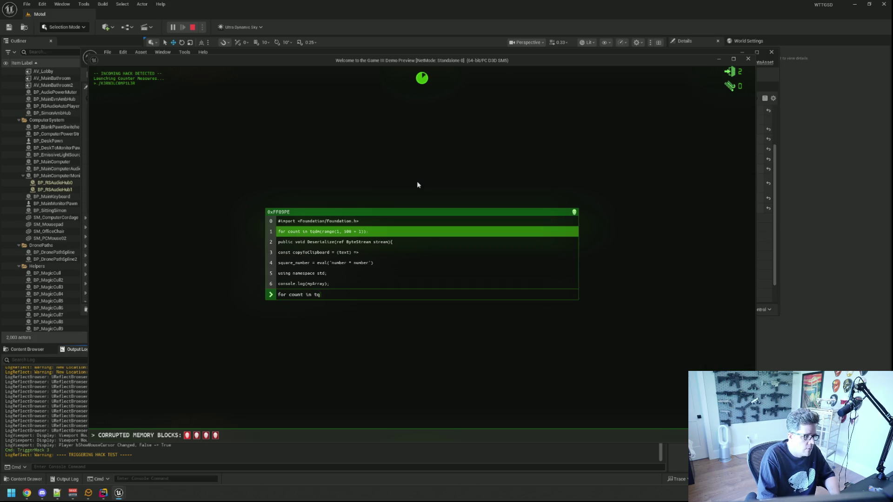
text(dm(range(1, 500)
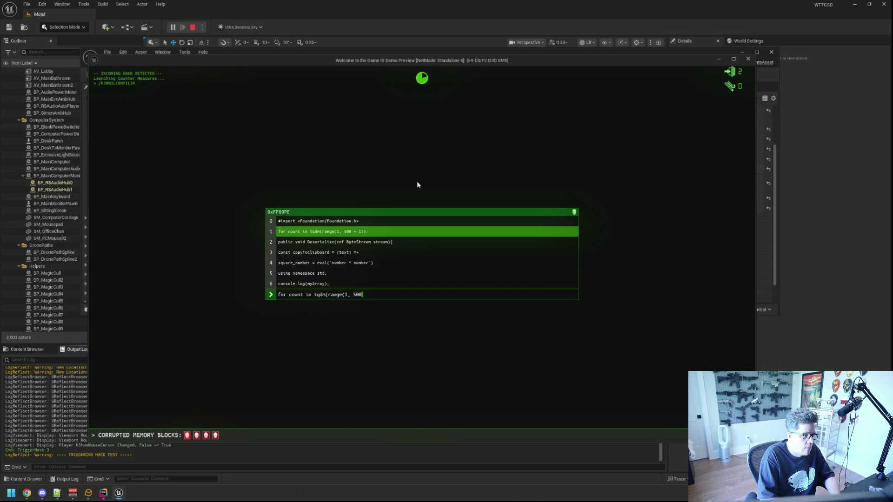
text( + 1)):)
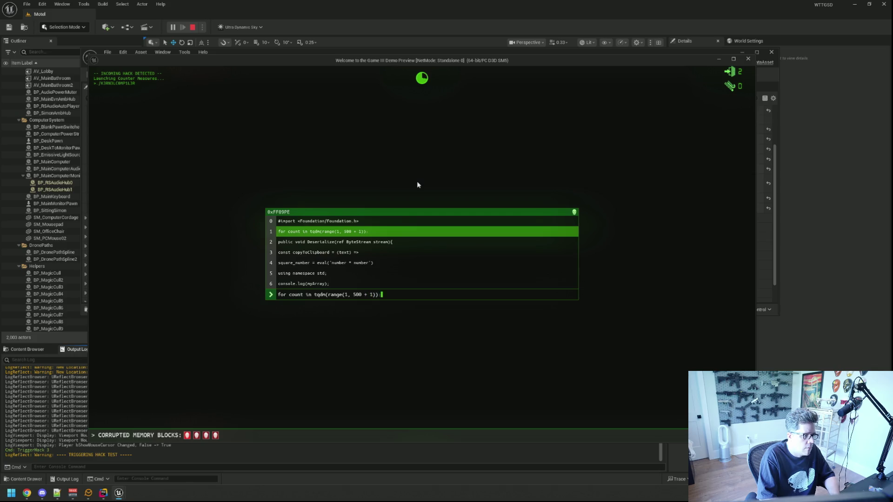
text(public void Deseri)
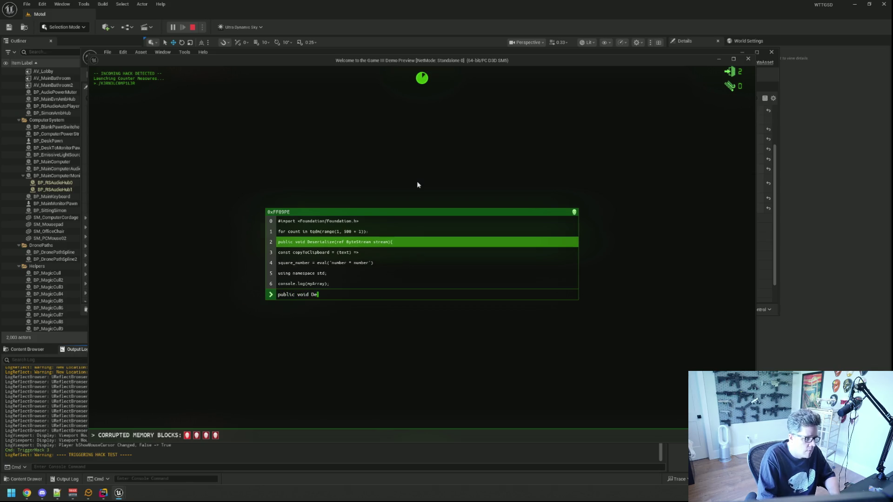
text(alize(ref B)
text(yteStrea)
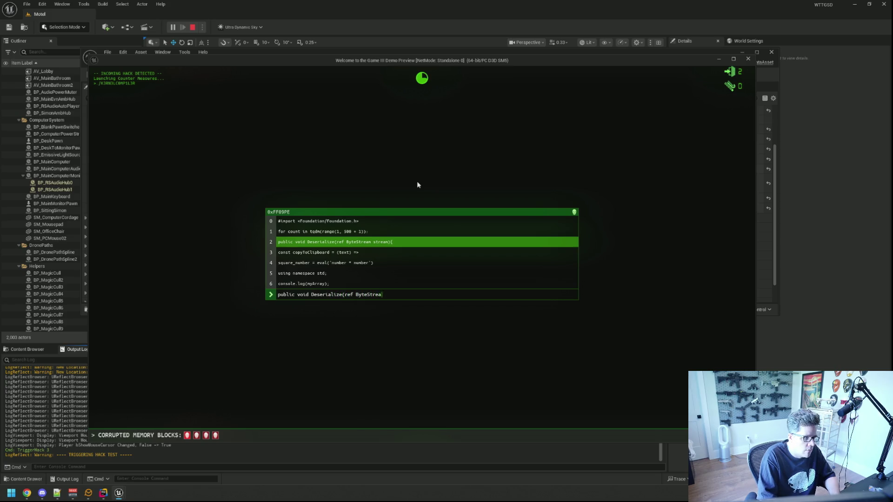
text(m stream){)
text(const copy)
text(ToClipB)
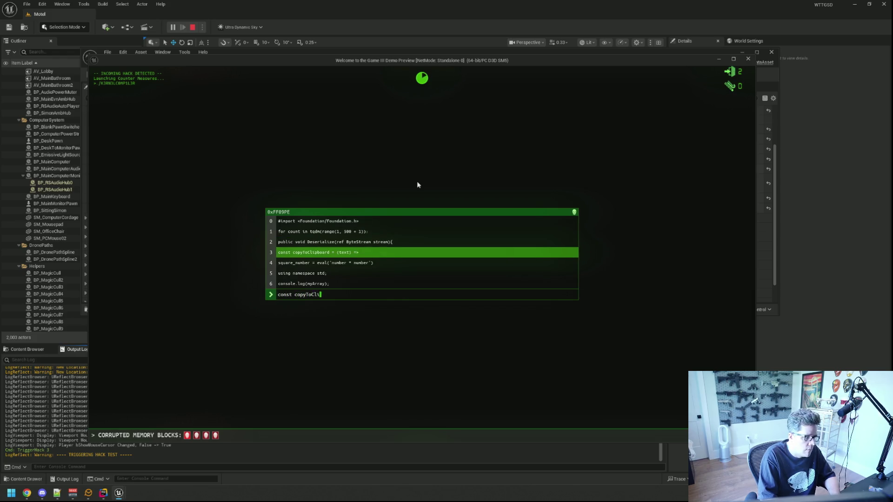
key(BackSpace)
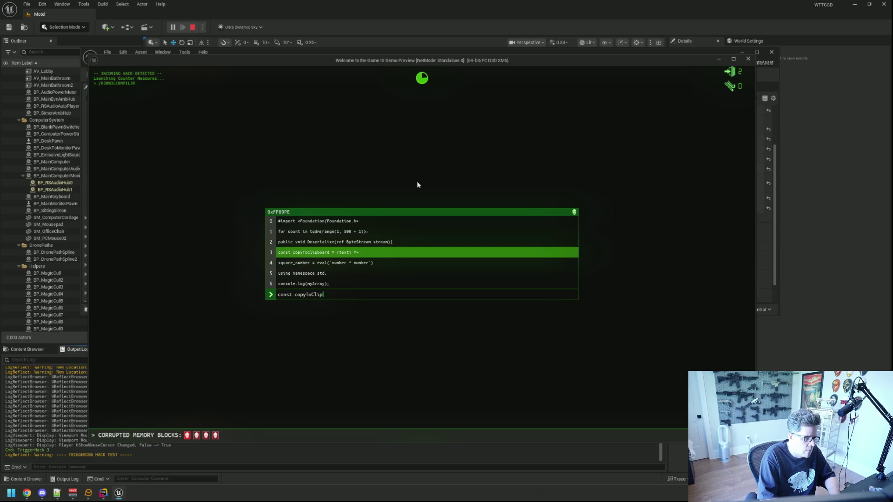
text(board = )
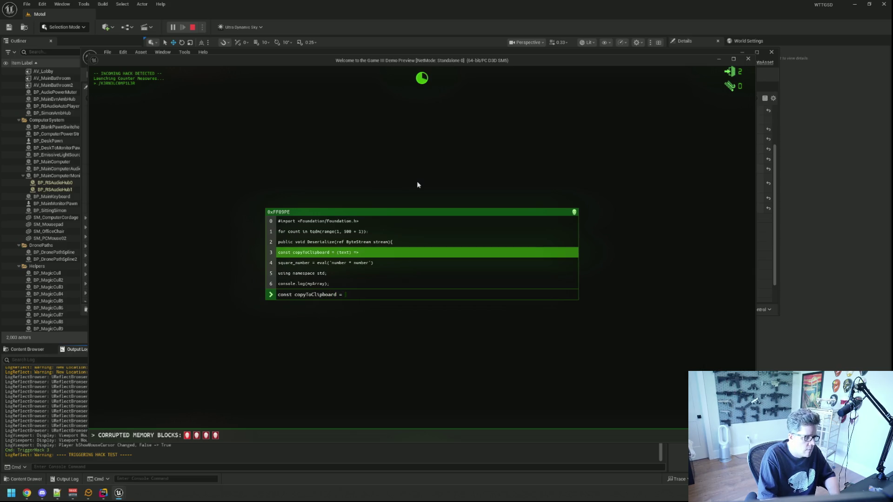
text((text))
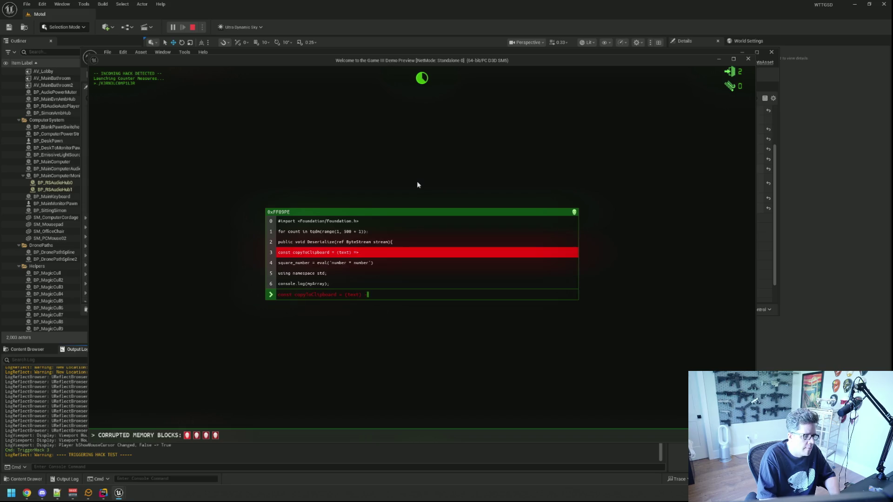
key(BackSpace)
text(=>)
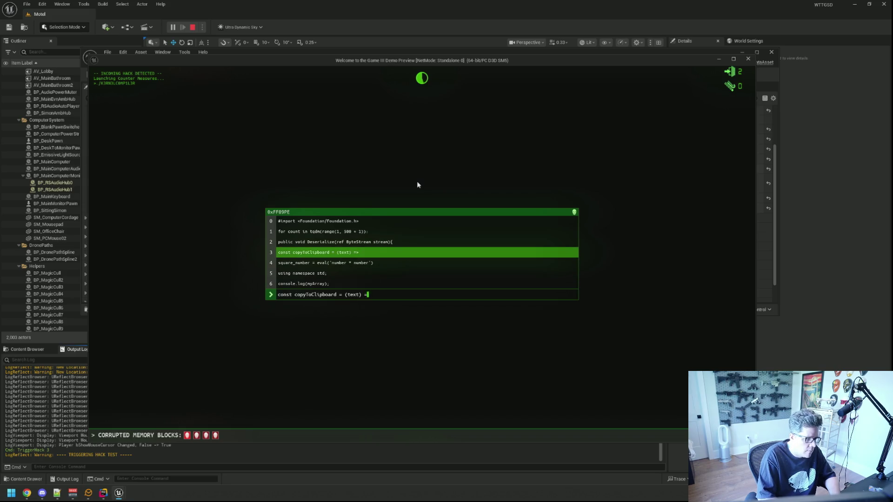
text(square_)
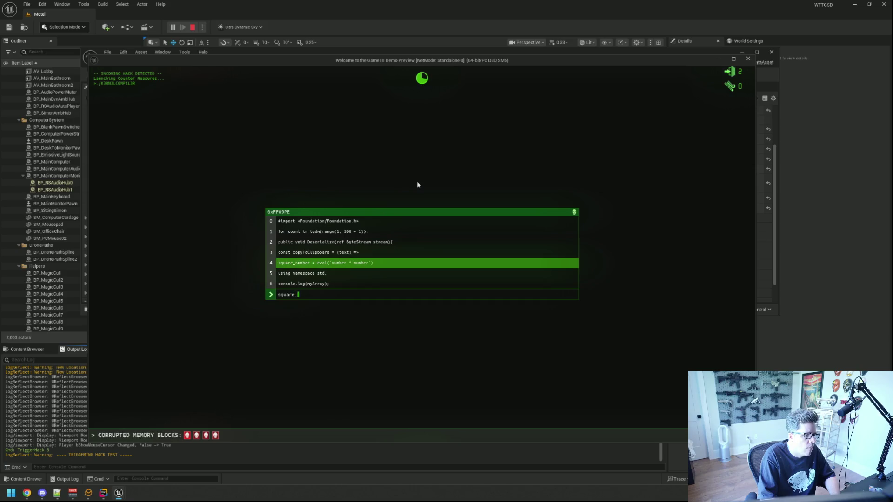
text(number )
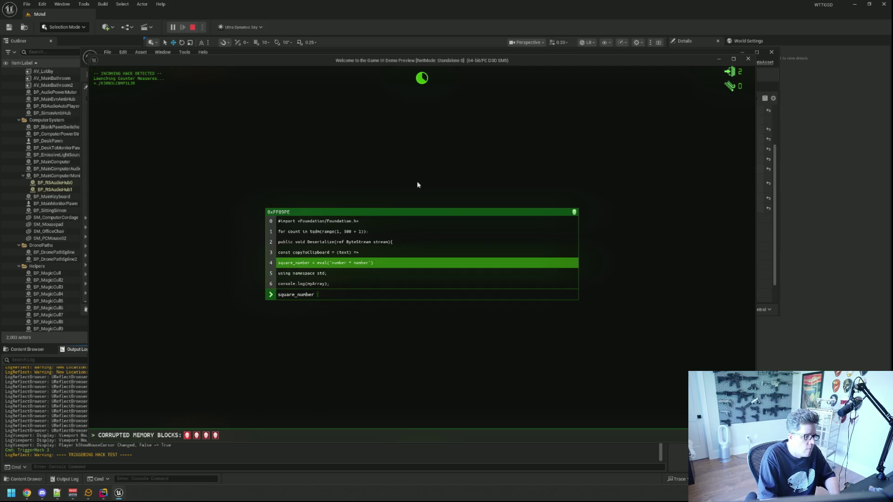
text(= ev)
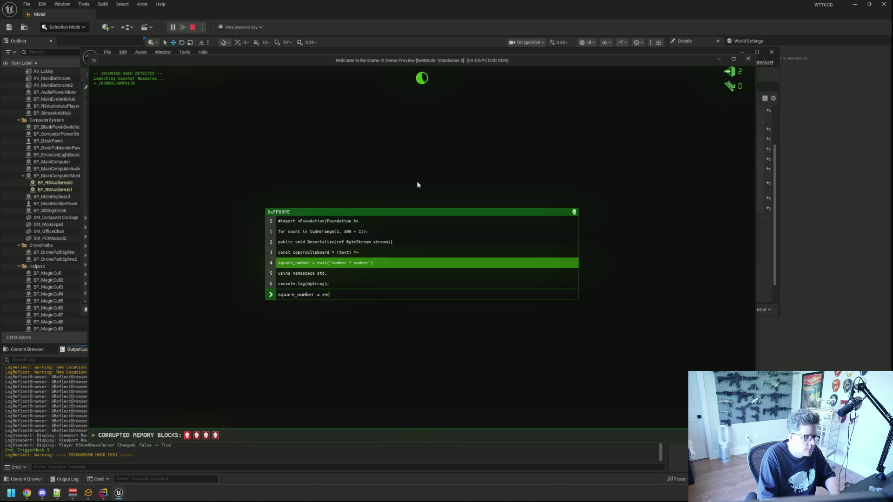
text(al)
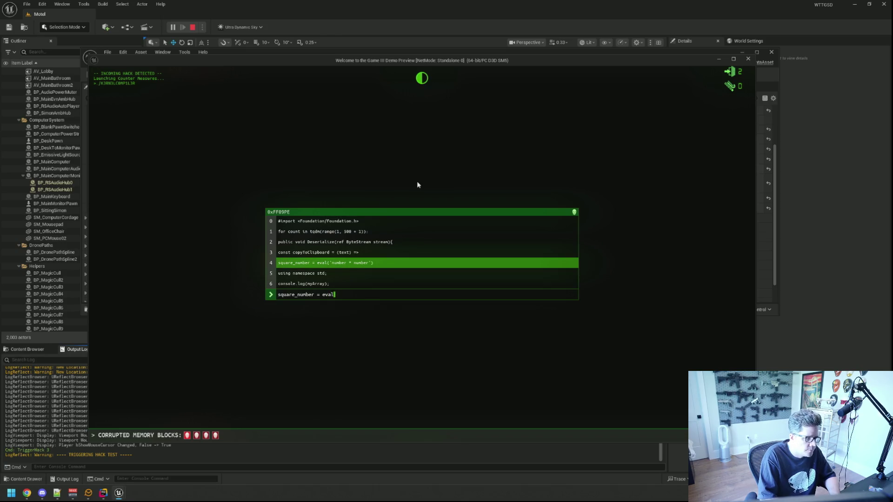
text(('number * n)
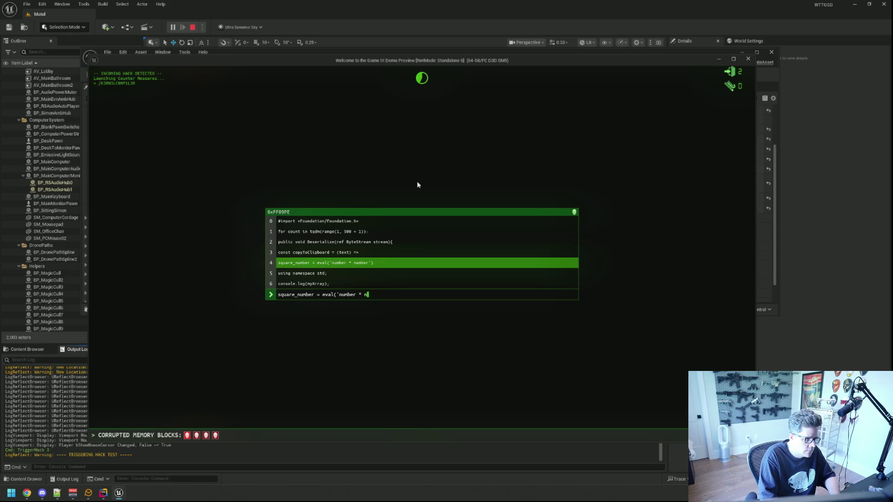
text(umber'))
text(using namesp)
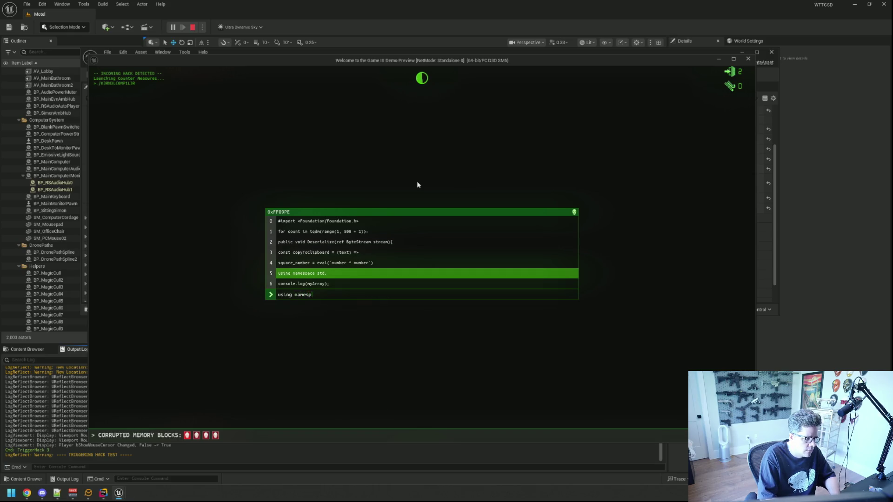
text(ace std;)
text(console.log()
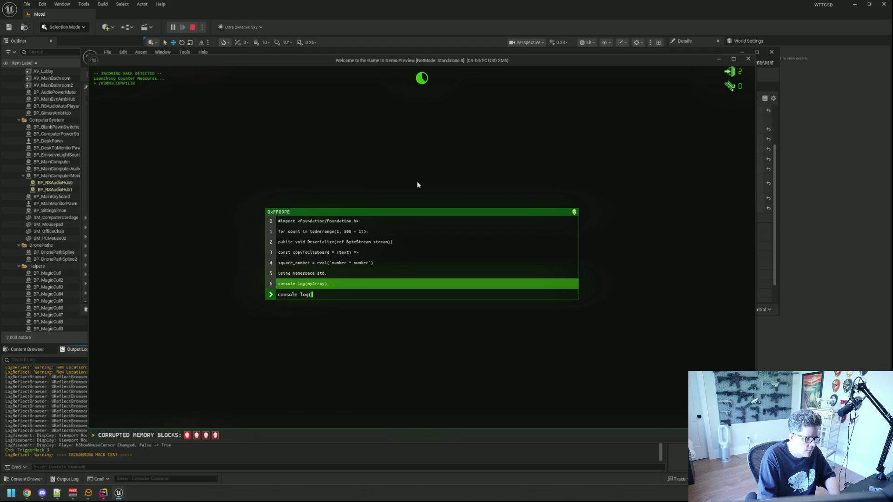
text(myA)
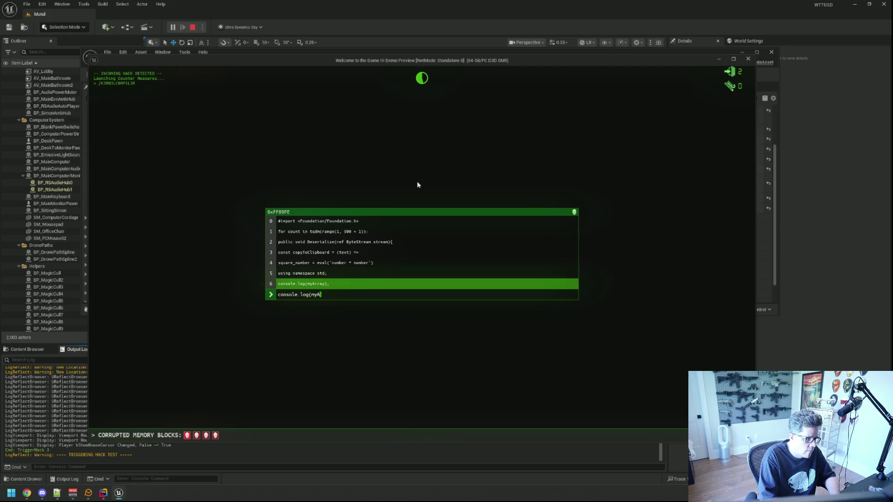
text(rray);)
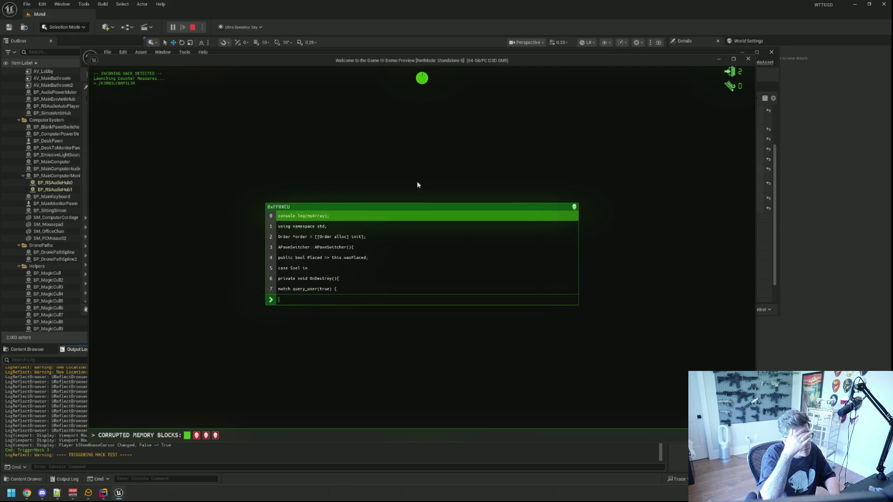
Pause the game with the pause menu, then resume back to the hack console.
key(Escape)
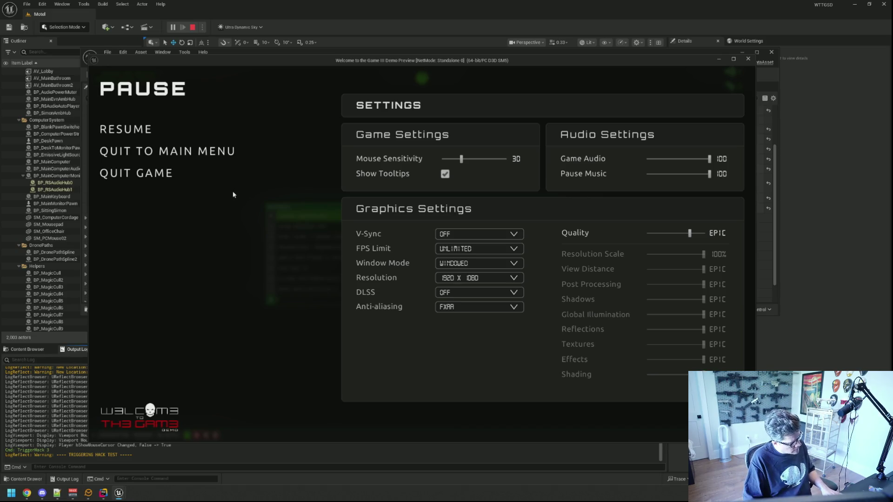
click(139, 129)
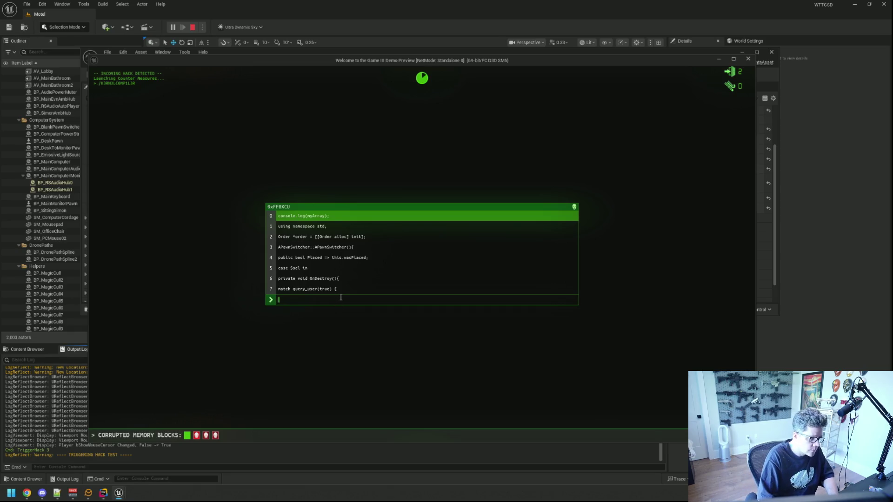
Type the remaining block lines, ending with 'CONTROLLER_STATE status, lastStatus;', fixing typos.
text(console.log()
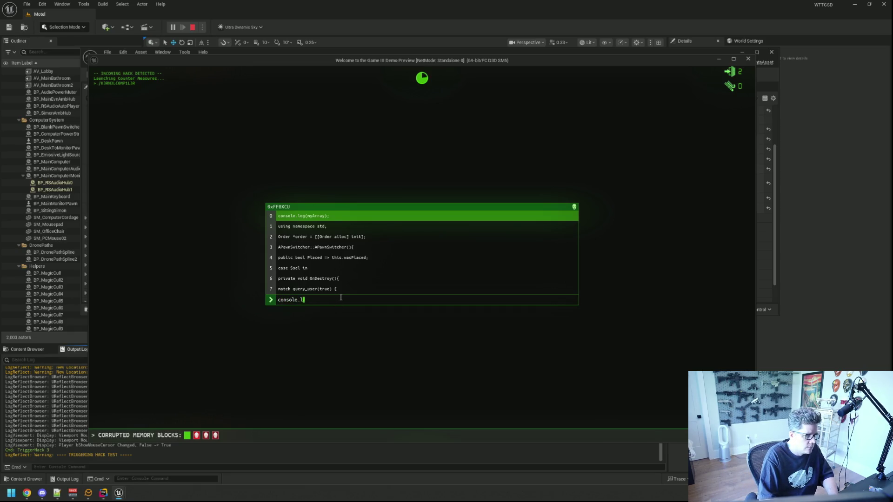
text(my)
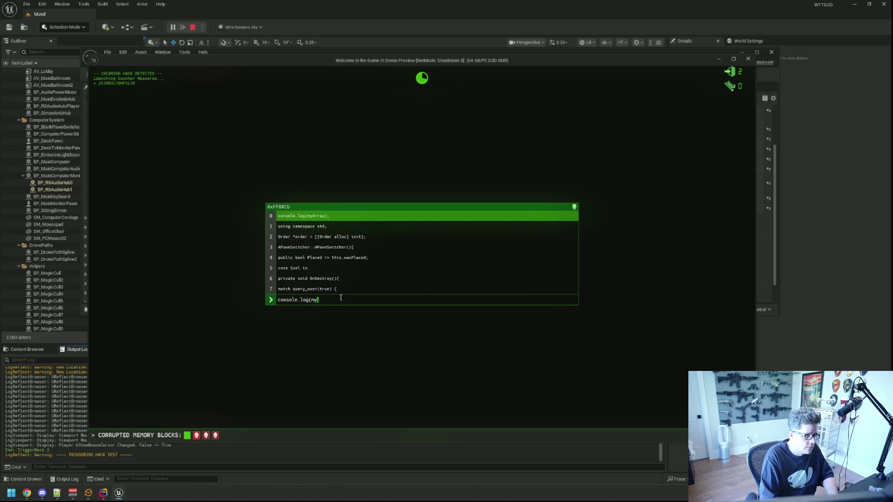
text(Array);using nam)
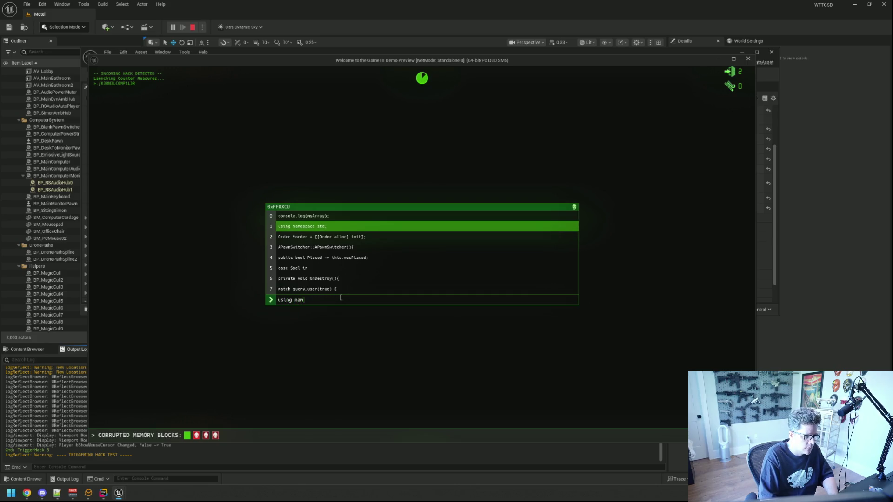
text(espace std;Order )
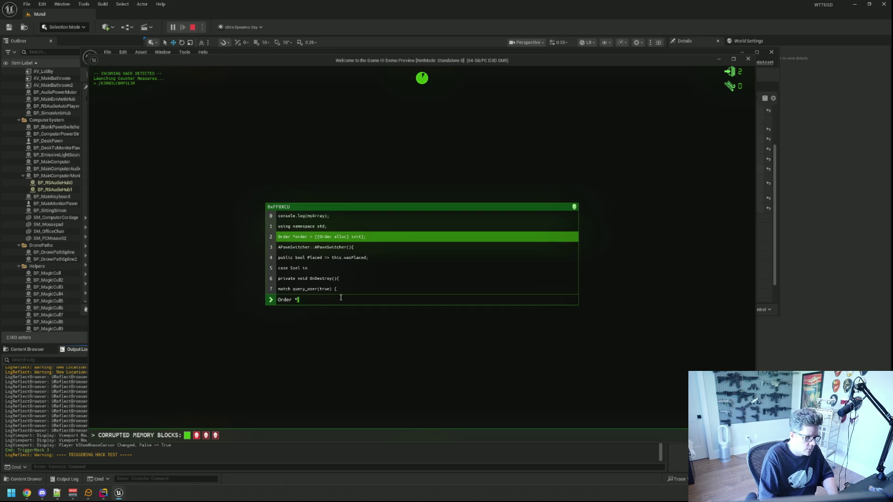
text(orde)
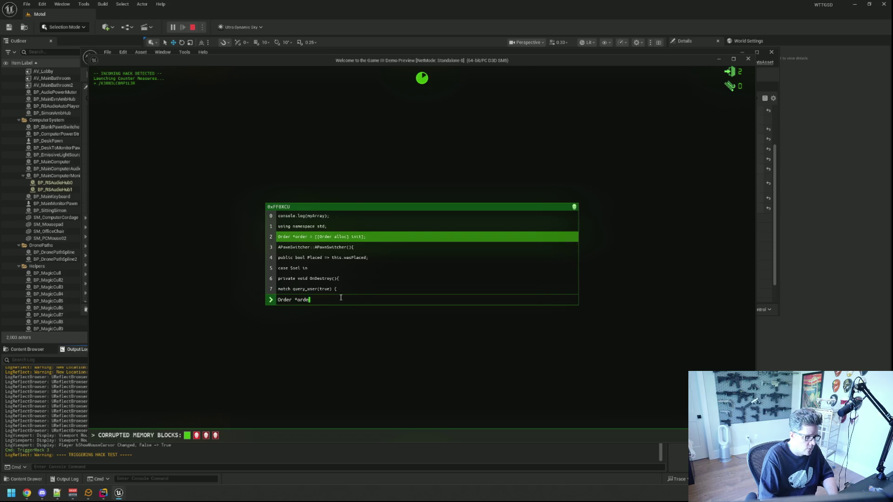
text([[Order all)
text(init];)
text(PawnSwitch::)
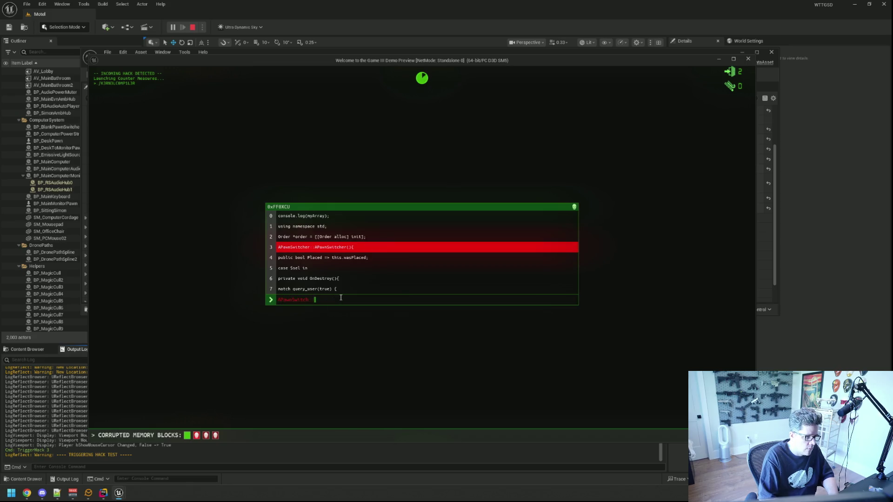
text(er::)
text(PawnSwitcher()
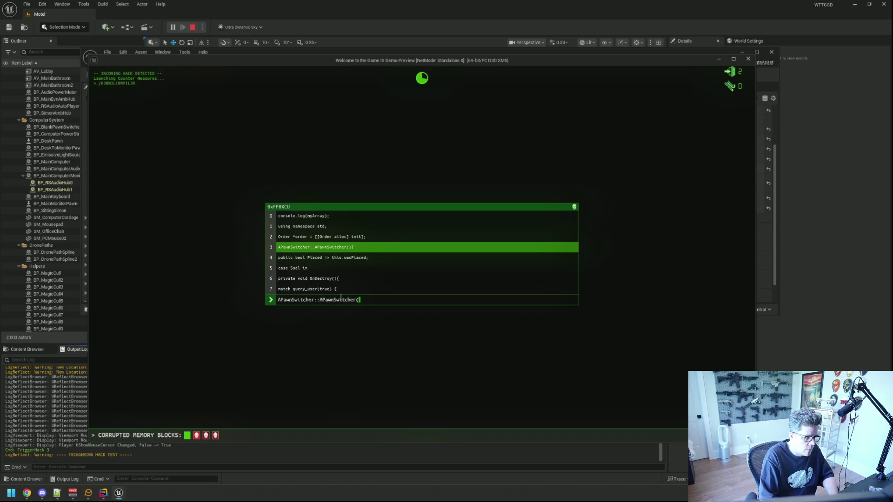
text(){pub)
text(ool Placed => )
text(this.wasPlaced;)
text(case)
text(sel in)
text(private void)
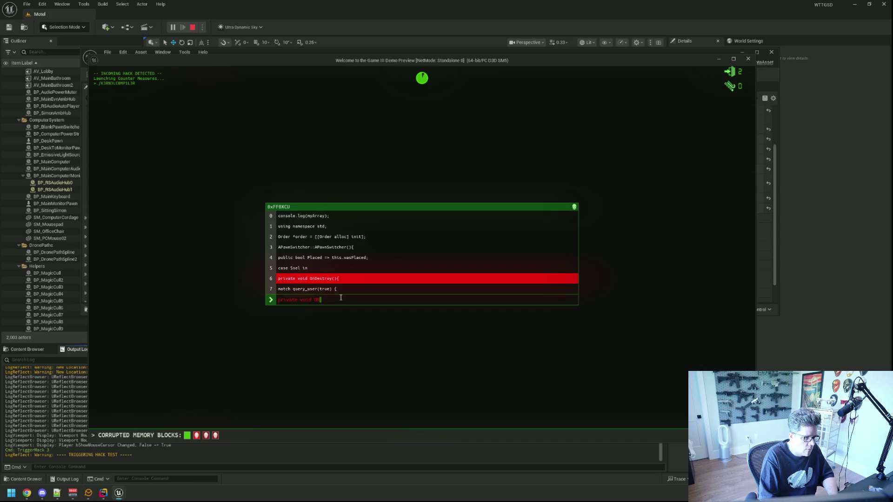
text(OnDestroy(){)
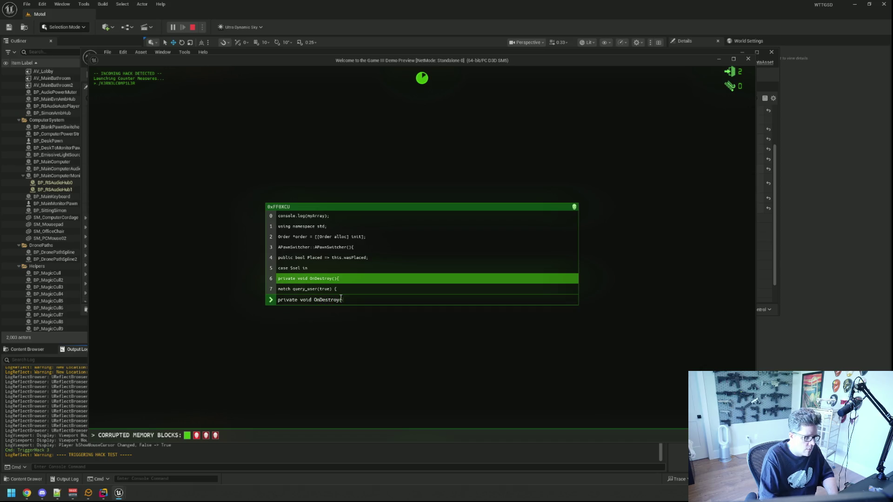
text(mat)
text(ch query_us)
text(er(true) {)
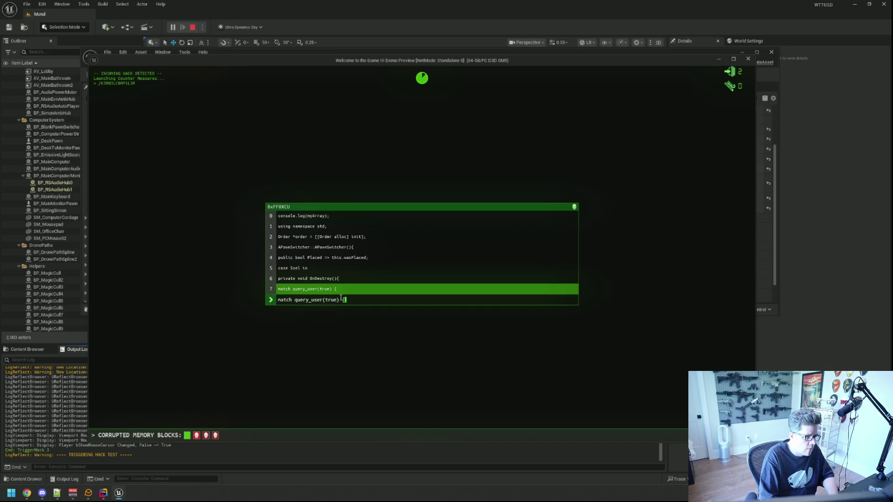
text(chame[)
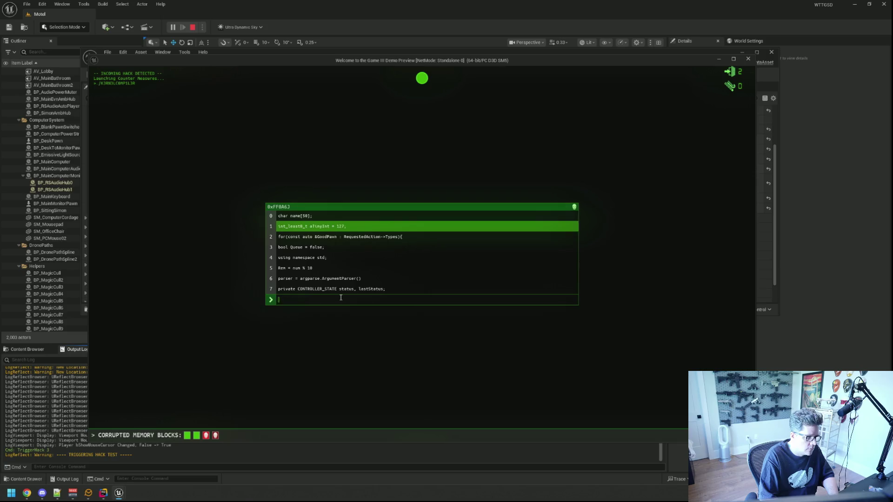
text(int_lease)
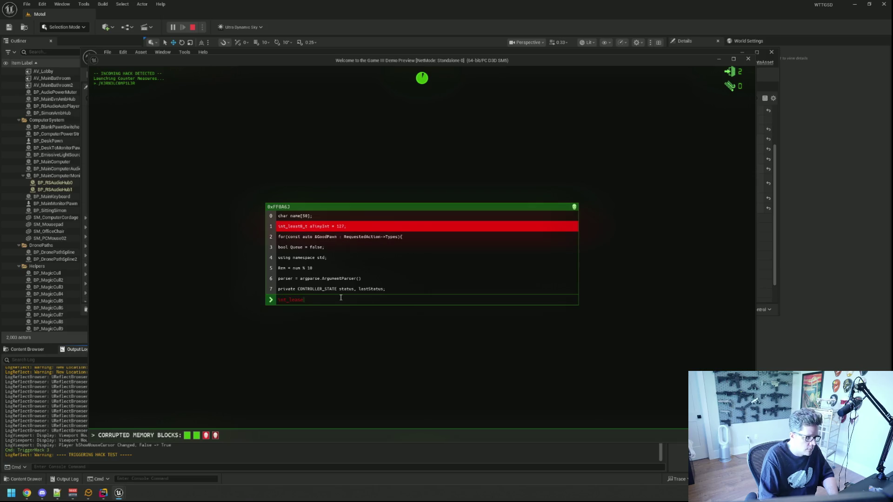
key(BackSpace)
key(BackSpace)
key(BackSpace)
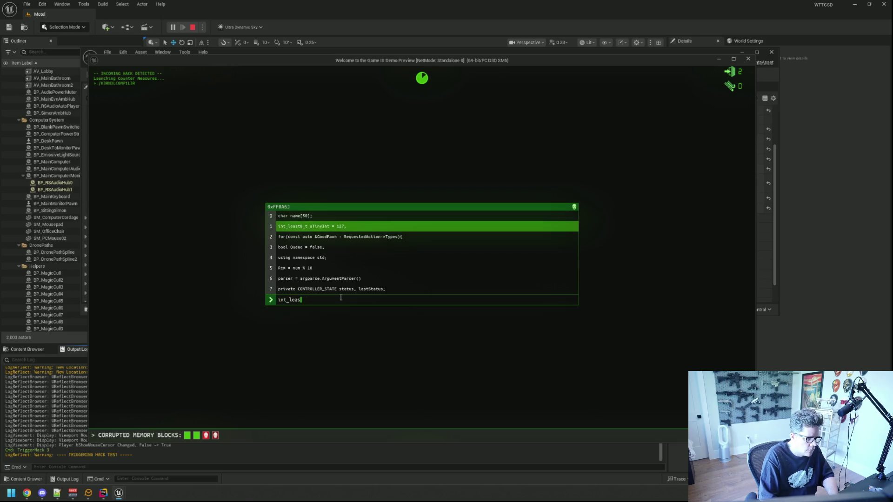
text(ast8)
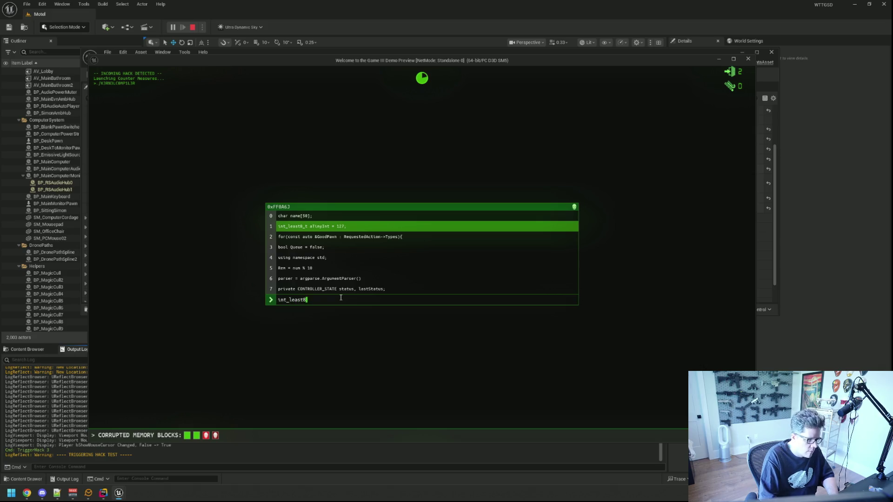
text(_t aTin)
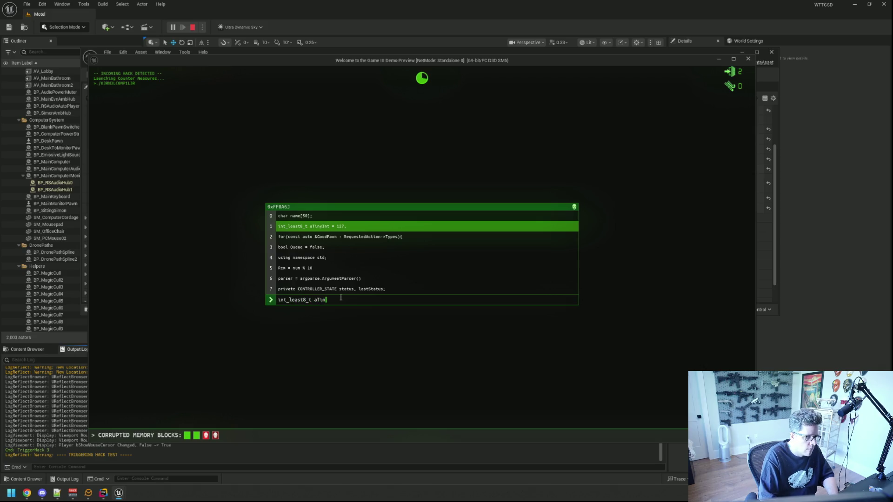
text(yInt = 127)
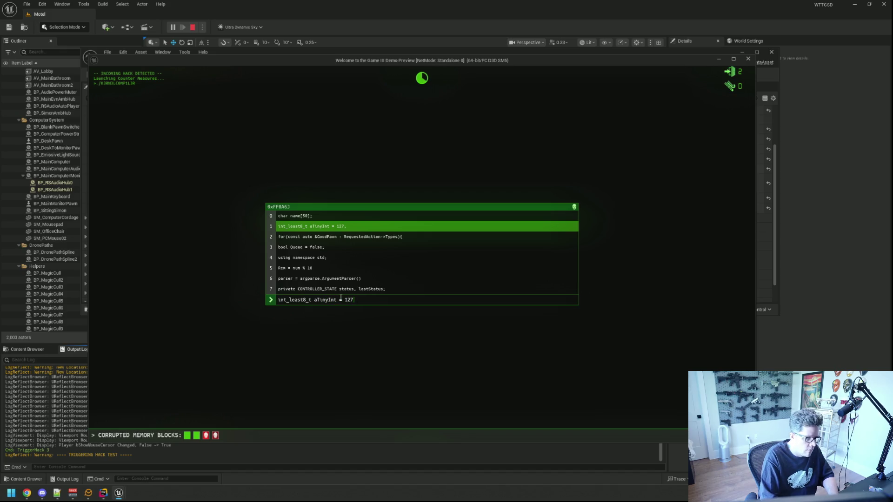
text(;for(const auto &Goo)
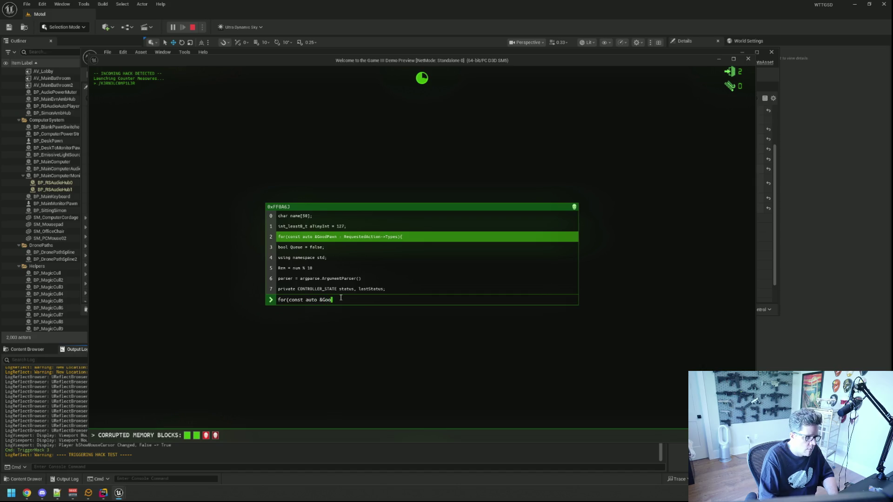
text(Pawn : Requeste)
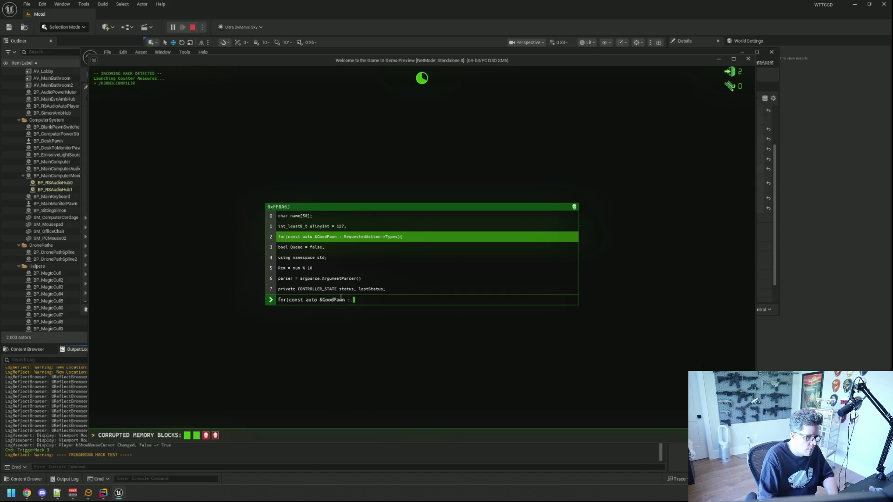
text(dActio)
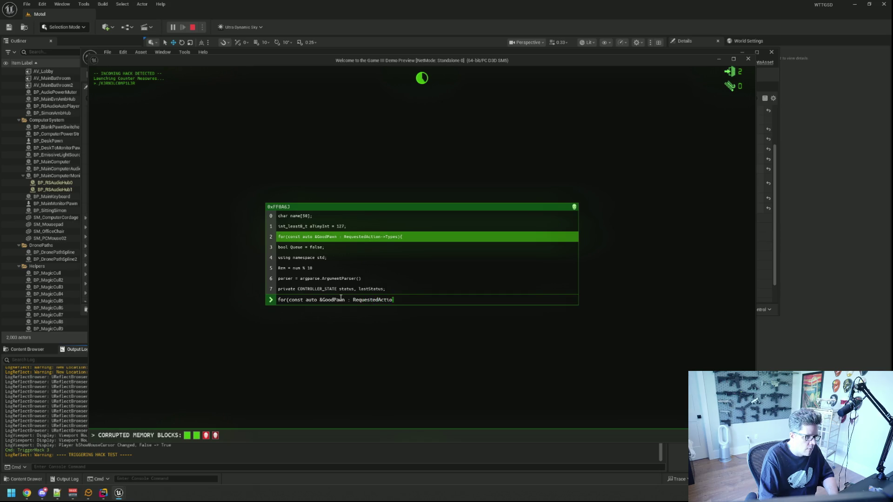
text(Types)
text(bool Q)
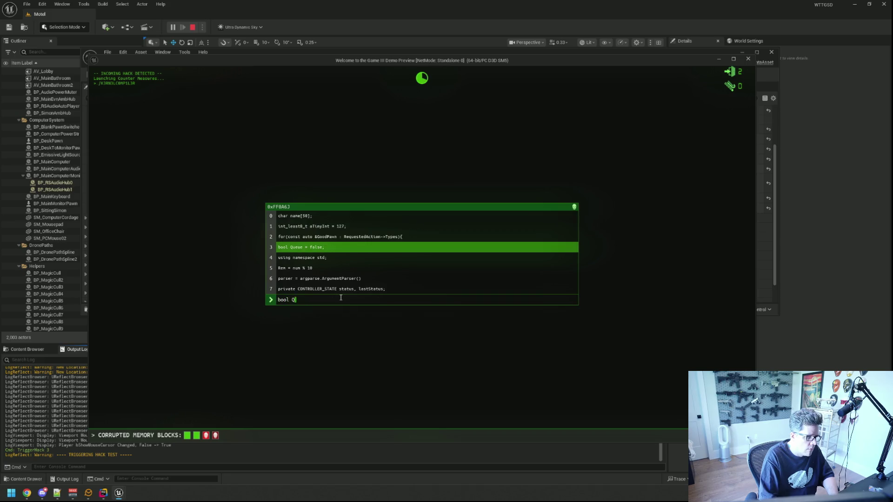
text(ueue = false;using namespa)
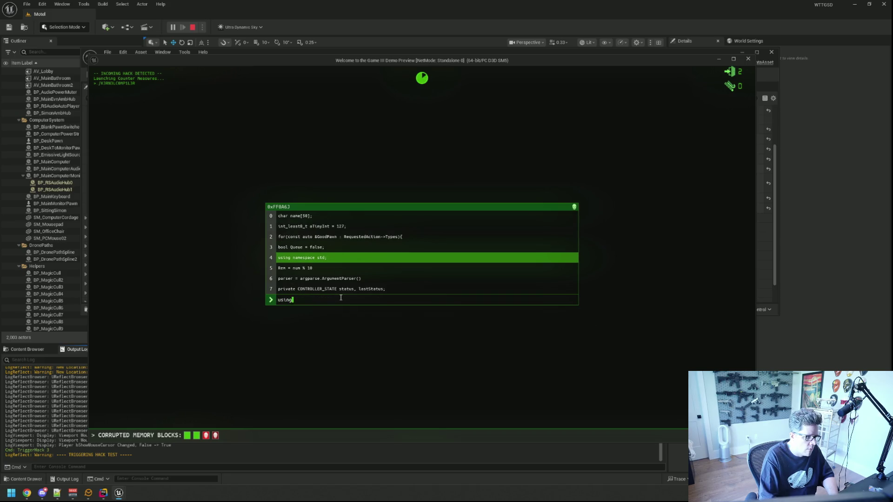
text(ce st)
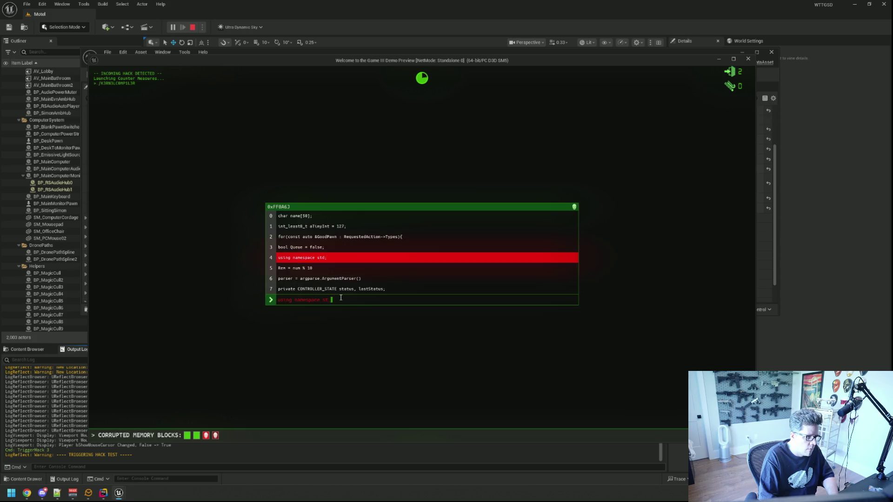
text(d;Rem = nu)
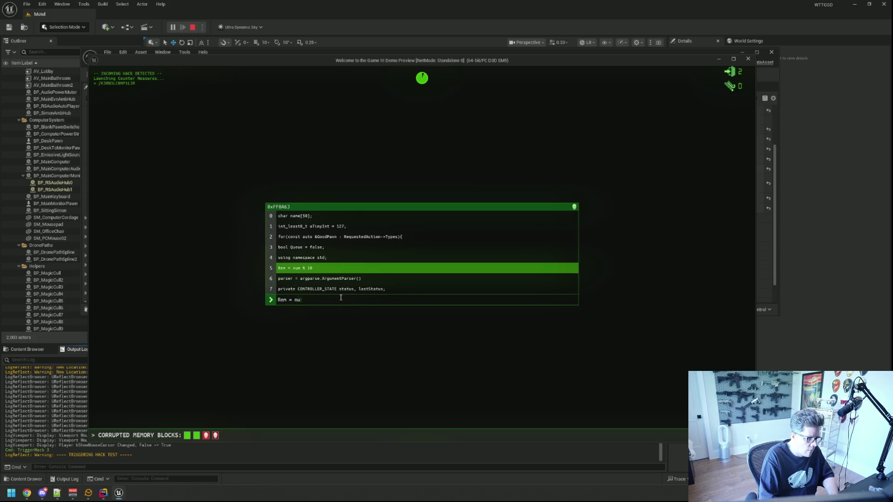
text(m % 10)
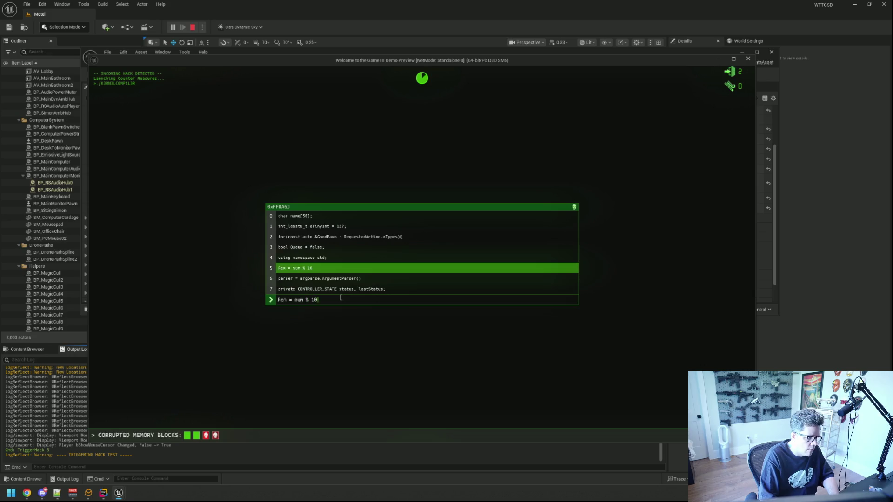
text(pars)
key(BackSpace)
text(s)
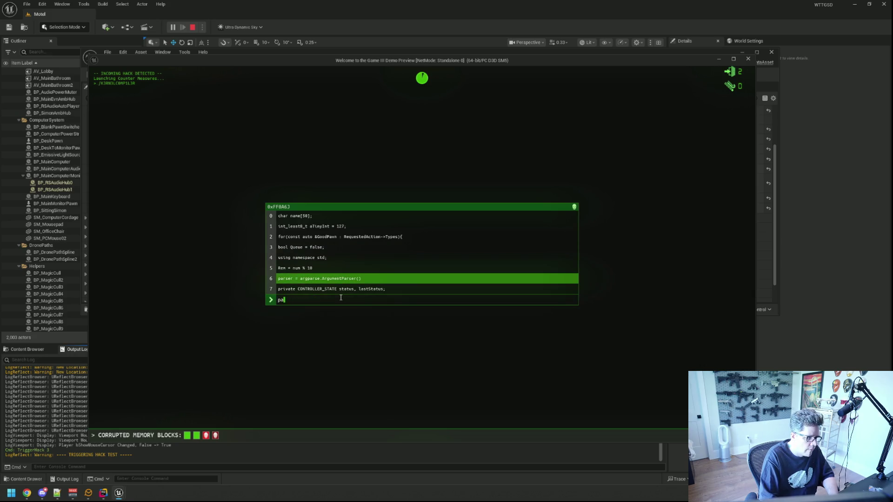
text(er = arg)
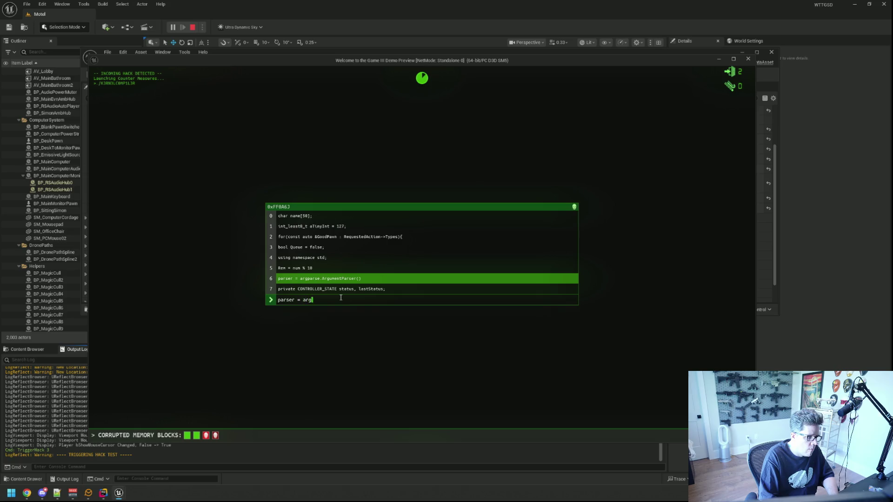
text(parse.ArgumentPar)
text(ser())
text(private )
text(CONTROL)
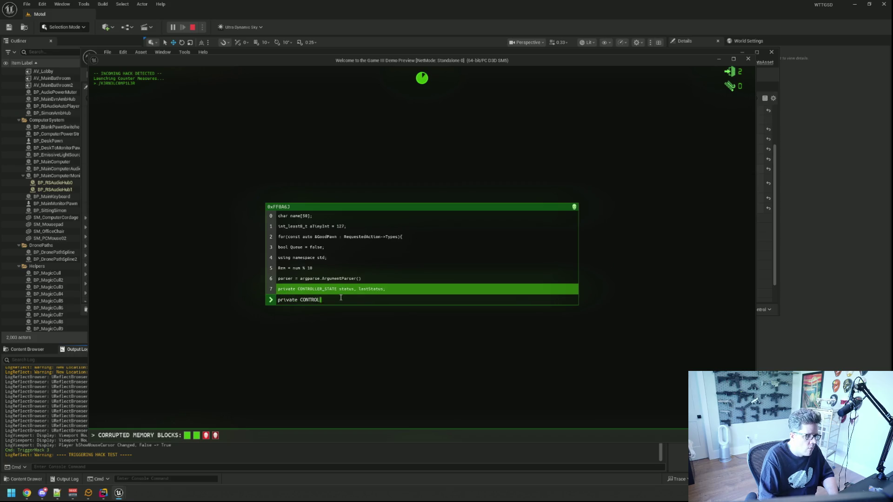
key(BackSpace)
key(BackSpace)
key(BackSpace)
text(C)
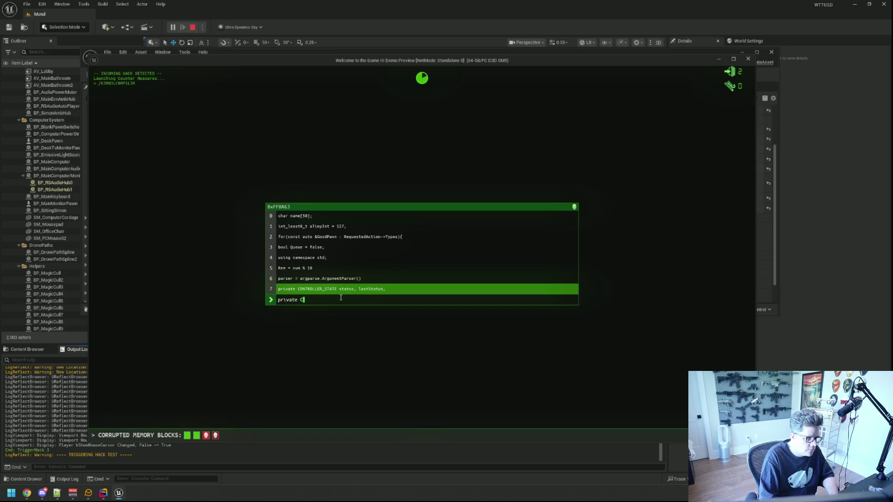
text(ONTROLLER_STATE stat)
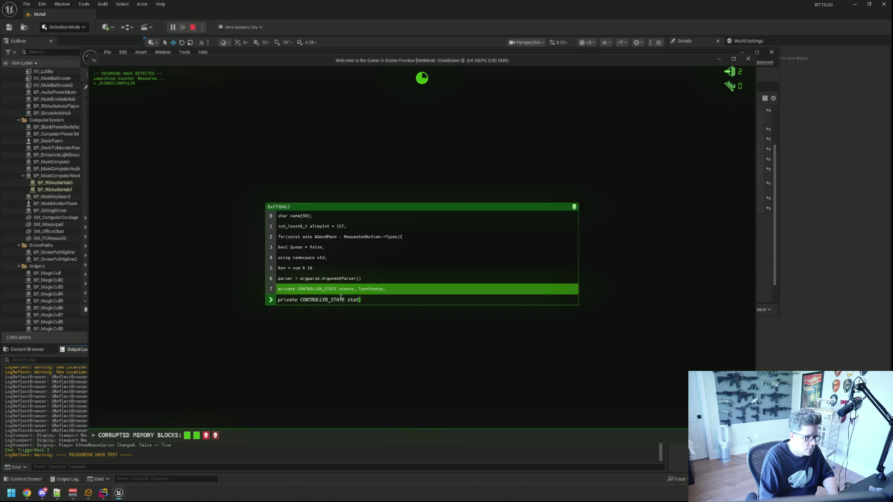
text(us, lastStatus;)
key(Return)
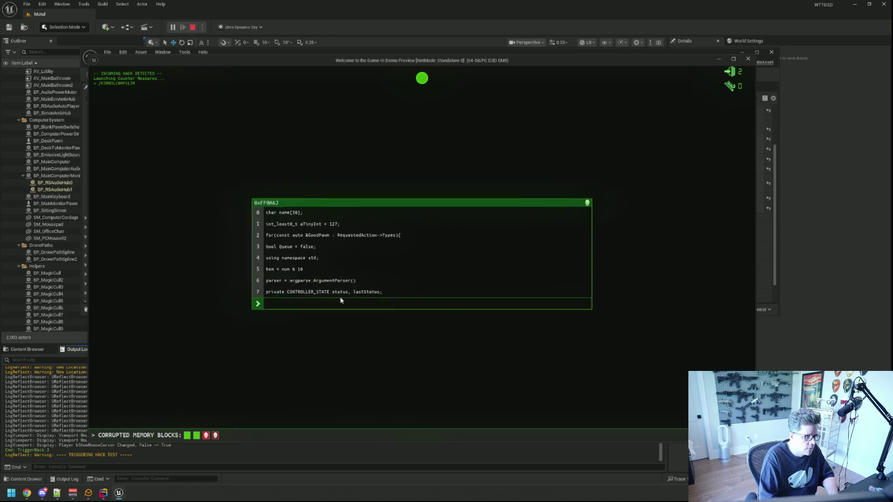
Enter line 0, the gameItem PickedUpEvent unsubscribe statement, correcting typos along the way.
text(this.gameItem.p)
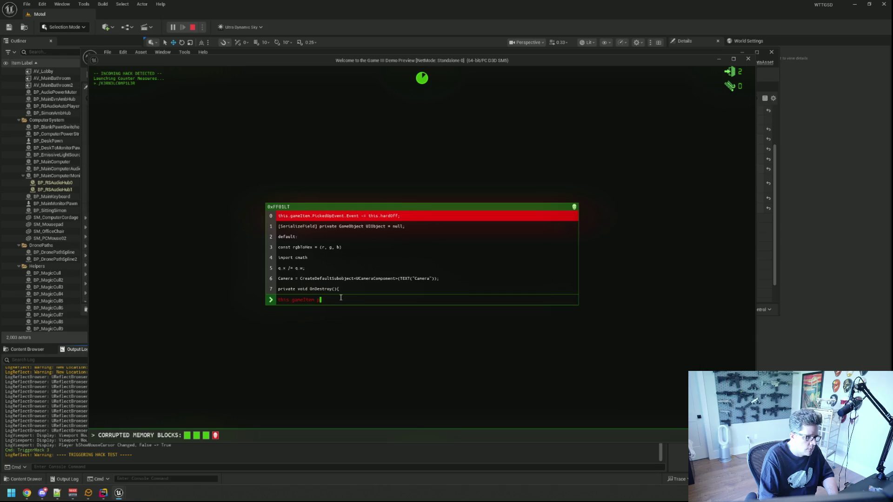
key(BackSpace)
text(PickedUpEvent.)
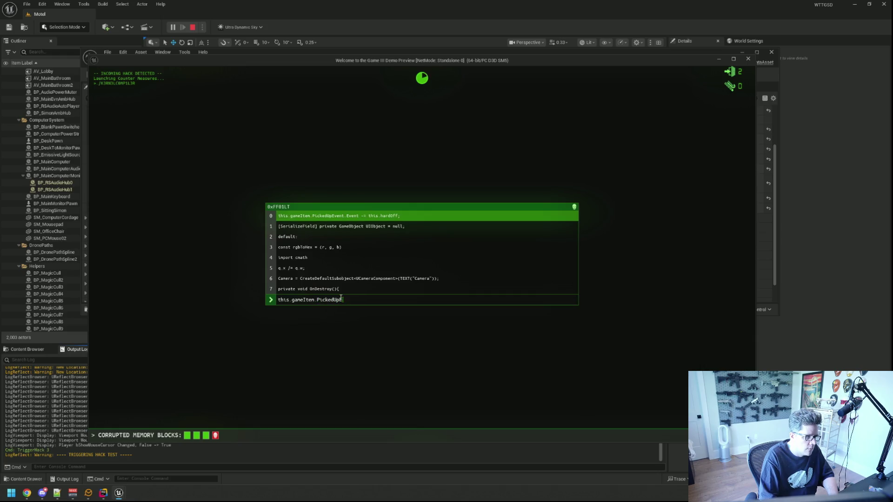
text(Event -= t)
text(his.hardOff)
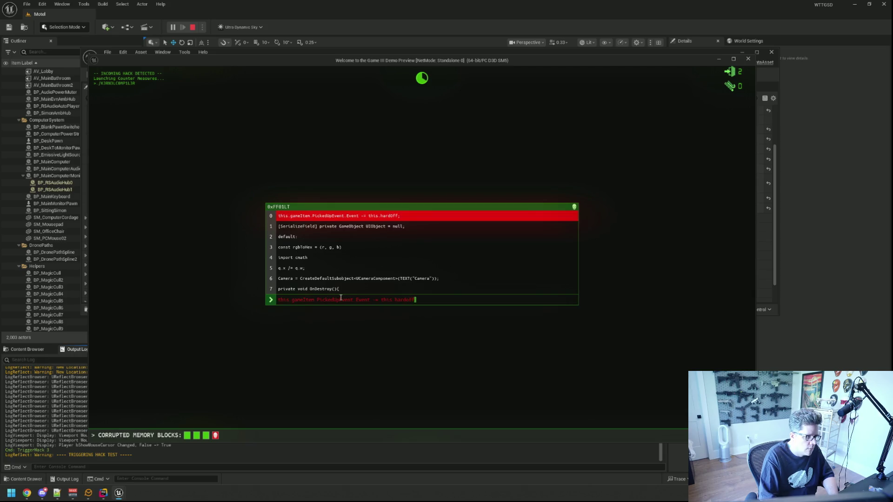
key(BackSpace)
key(BackSpace)
text(rdOff;)
key(Return)
Enter the rgbToHex, Camera CreateDefaultSubobject and OnDestroy lines until HACK BLOCKED appears.
text(Ser)
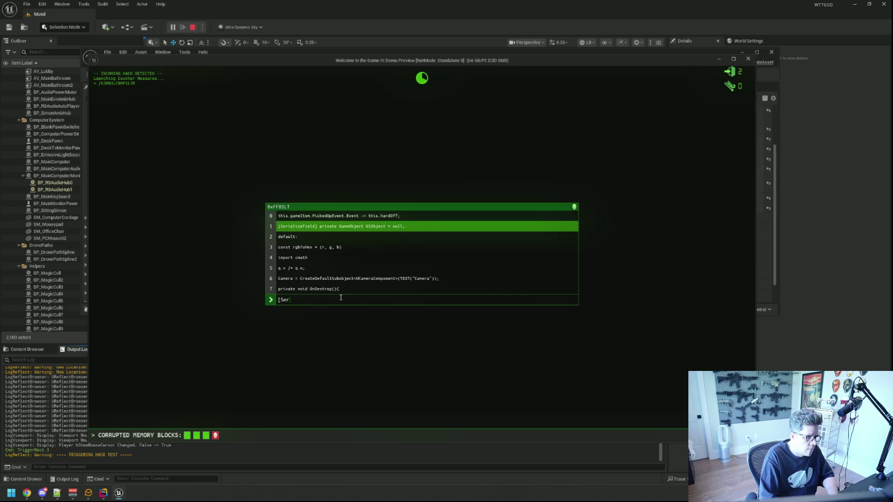
text(ializeField])
text( private GameO)
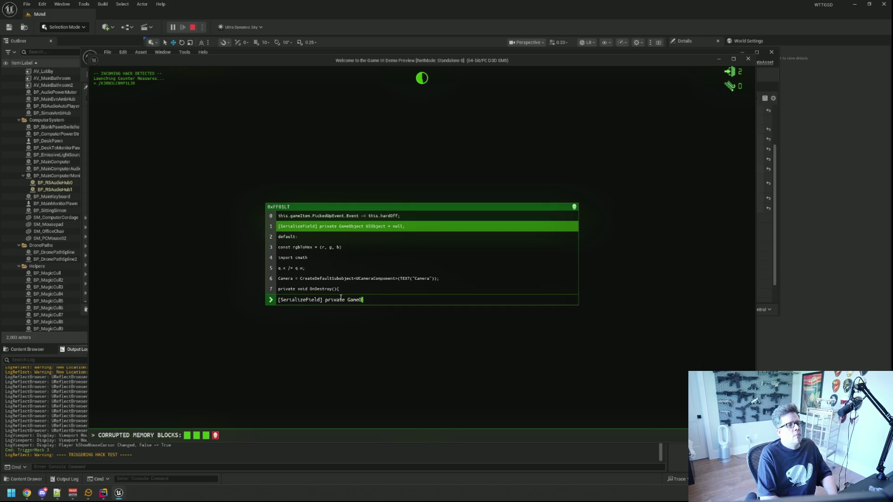
text(bject UI)
text(bjec)
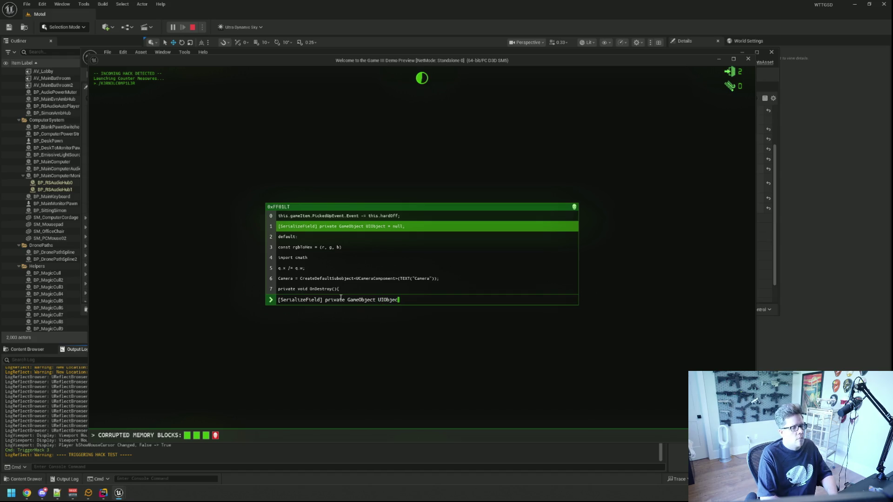
text(ull;de)
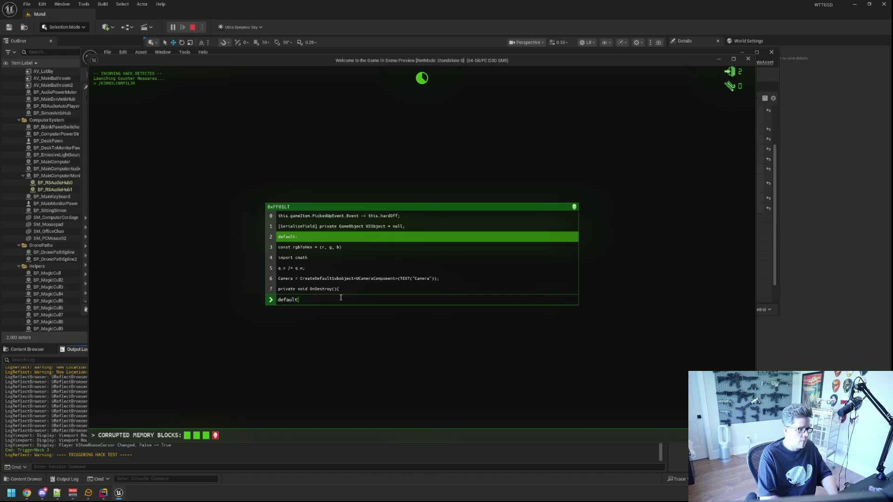
text(:const rbg)
key(BackSpace)
key(BackSpace)
text(Hex = (R)
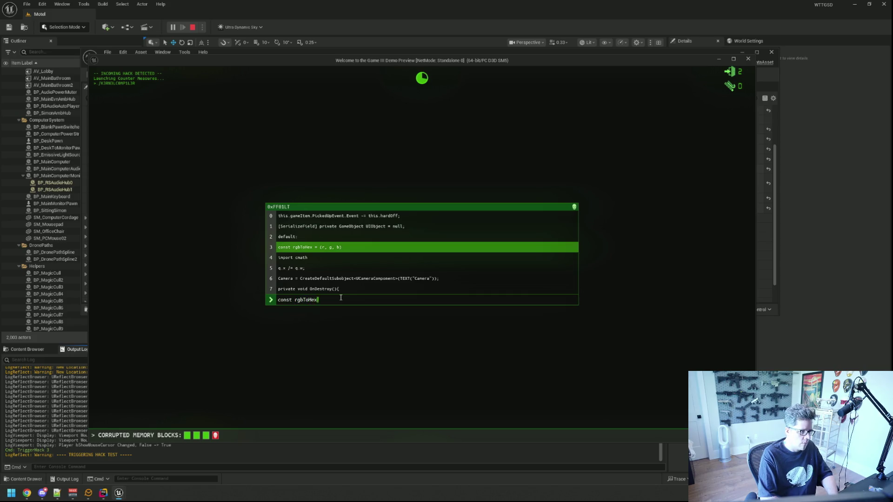
key(BackSpace)
text(r, g, b) )
text(impor)
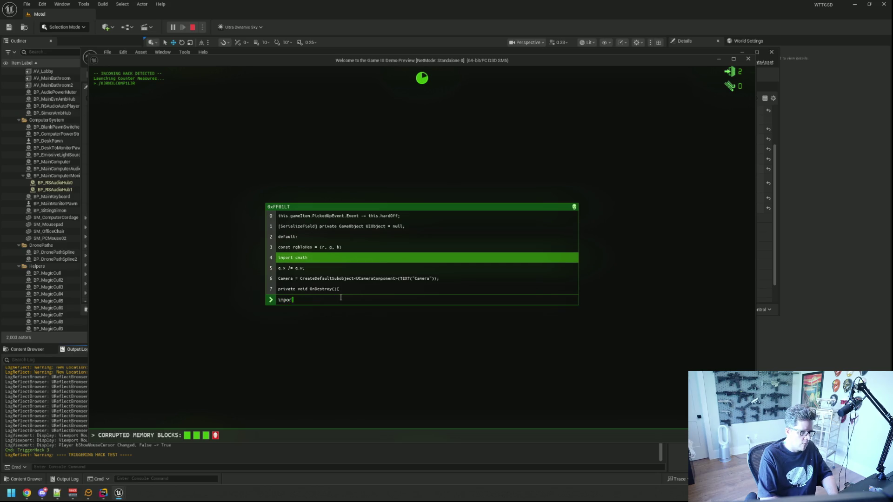
text(t cmath q.x /)
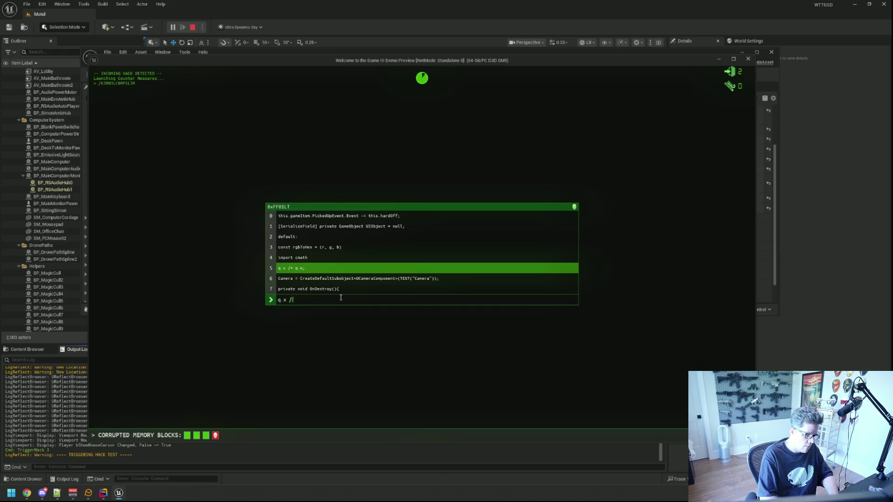
text(= q.w; )
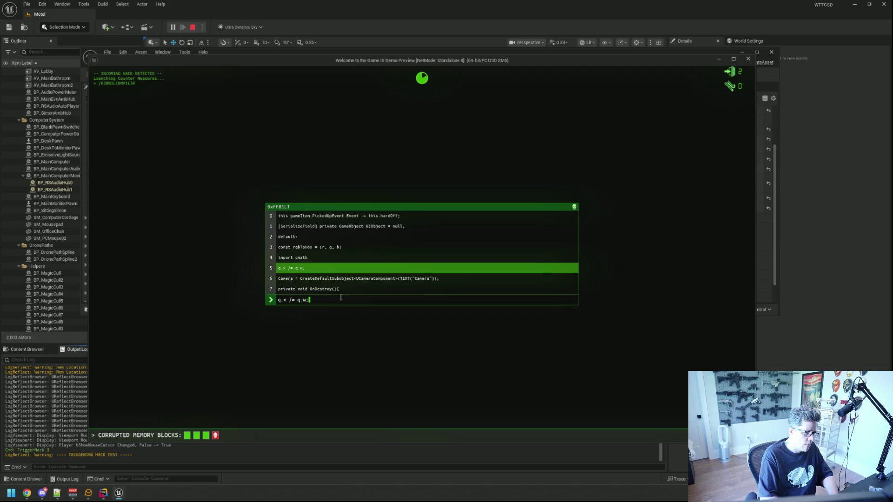
text(Camera = C)
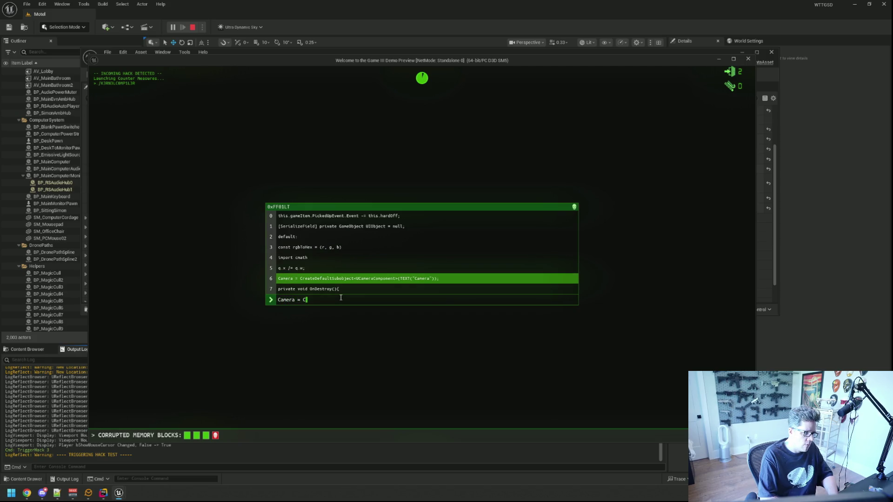
text(reateDefaultSubo)
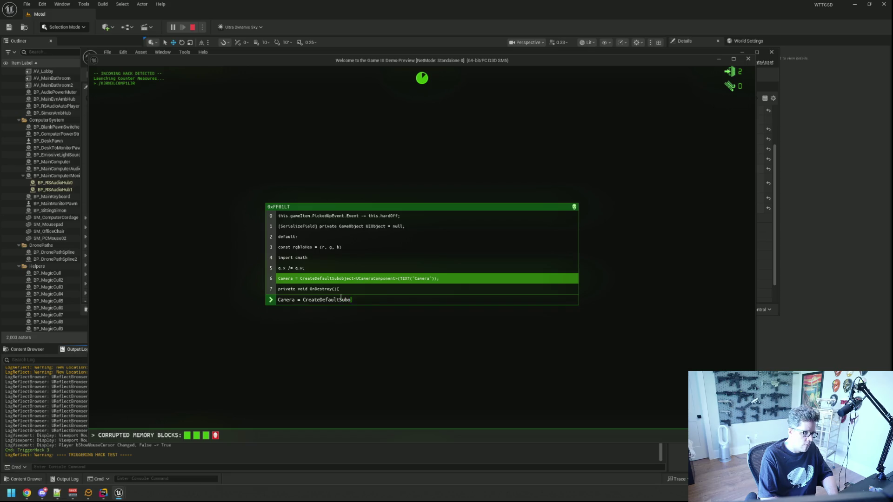
text(bject<UCame)
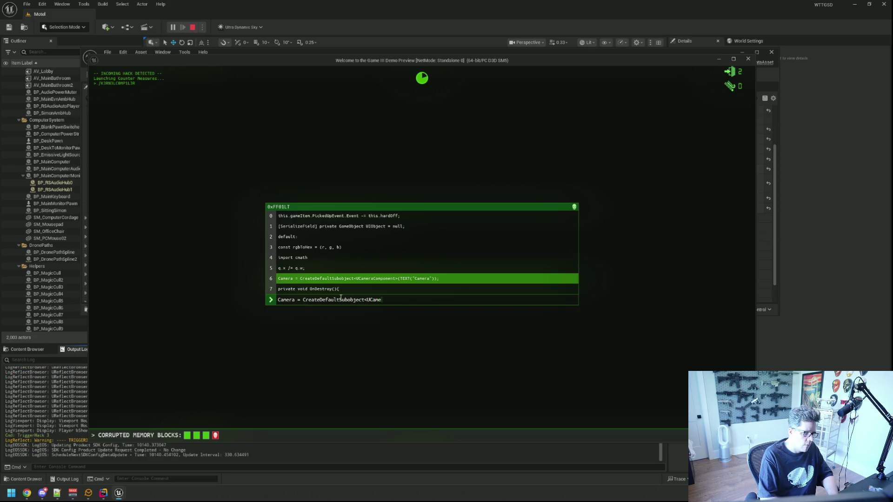
text(raComponent>(TEXT("Camera"));)
key(Return)
text(private void OnDestroy(){)
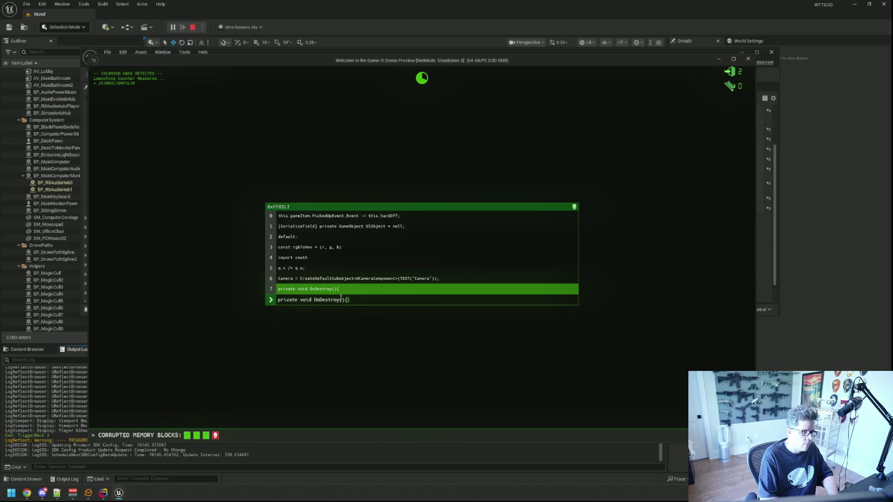
key(Return)
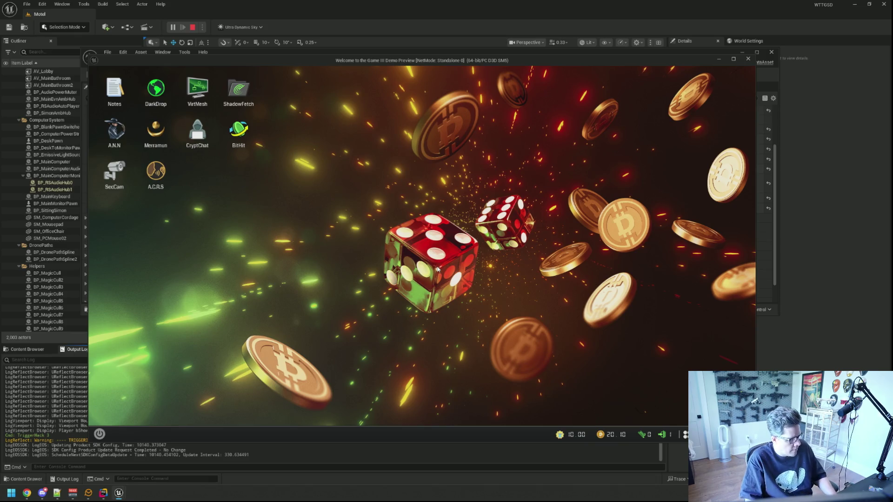
Stop the playtest and open KCTier9 from the KernalCompiler Normal tier assets.
key(Escape)
click(395, 186)
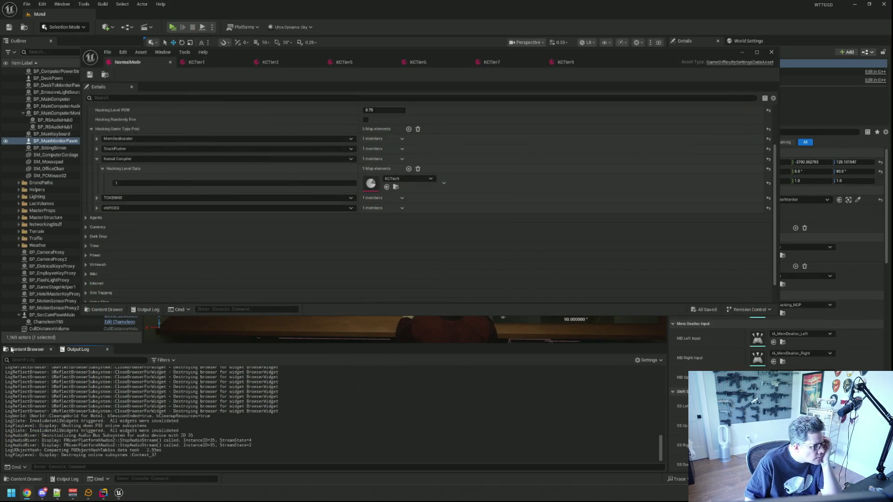
double_click(393, 400)
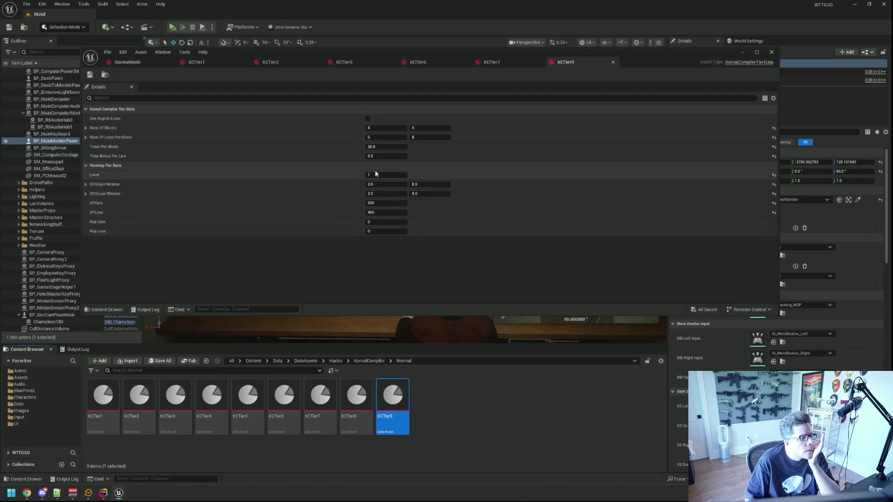
Set Timer Per Block to 28.0 and Time Bonus Per Line to 4.0, save, and show the Output Log.
click(404, 146)
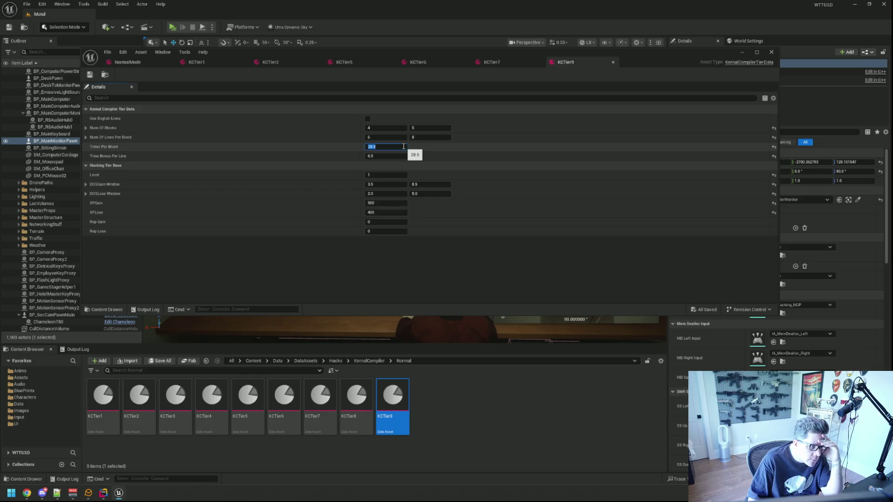
text(28)
click(403, 157)
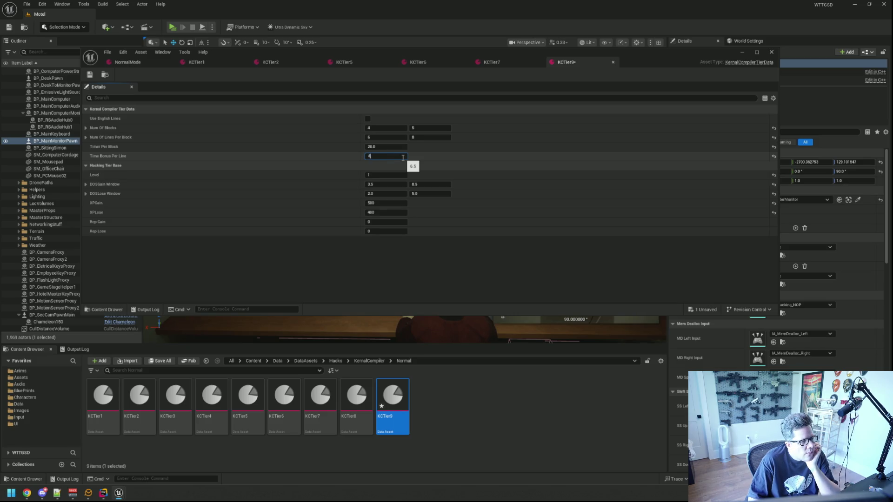
click(339, 250)
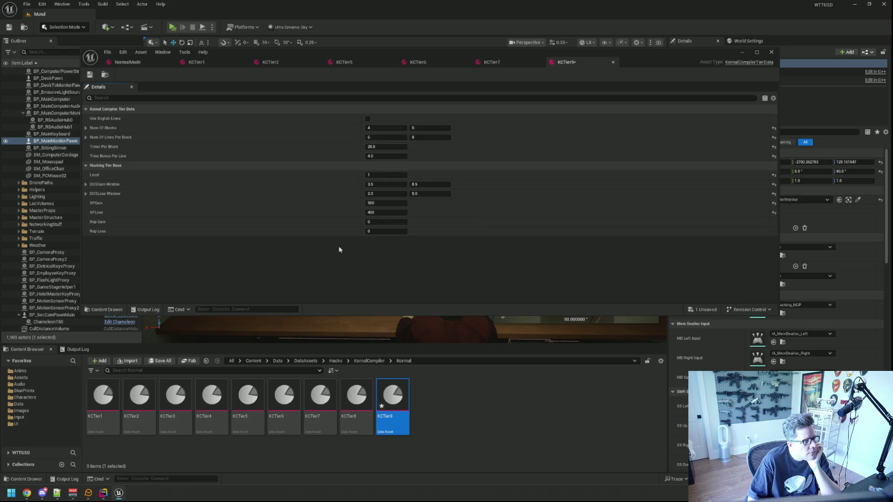
click(91, 75)
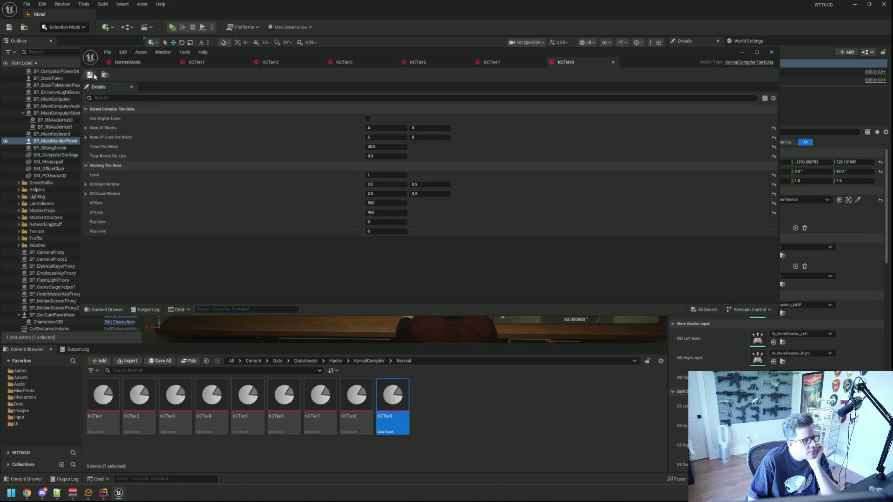
click(79, 349)
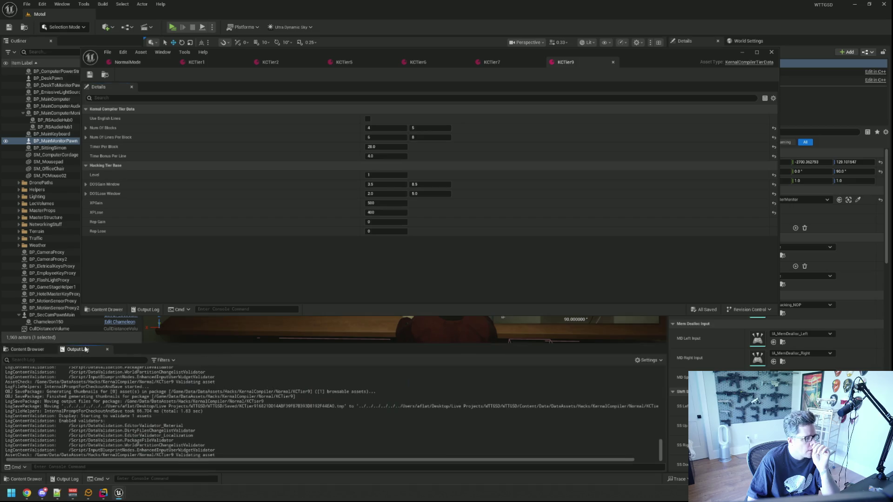
Use Clear Log from the Output Log's right-click menu to empty it.
right_click(184, 391)
click(205, 419)
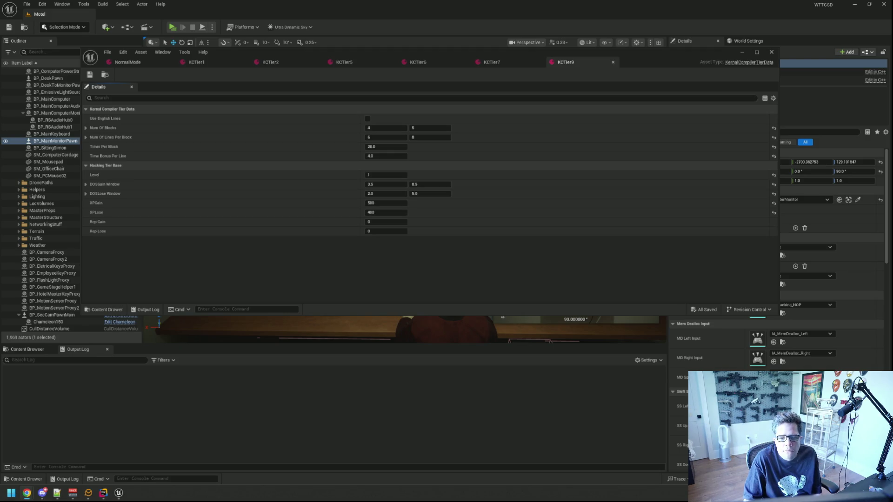
Collapse the ComputerSystem Outliner folder, deselect all actors, and start a play session.
click(31, 352)
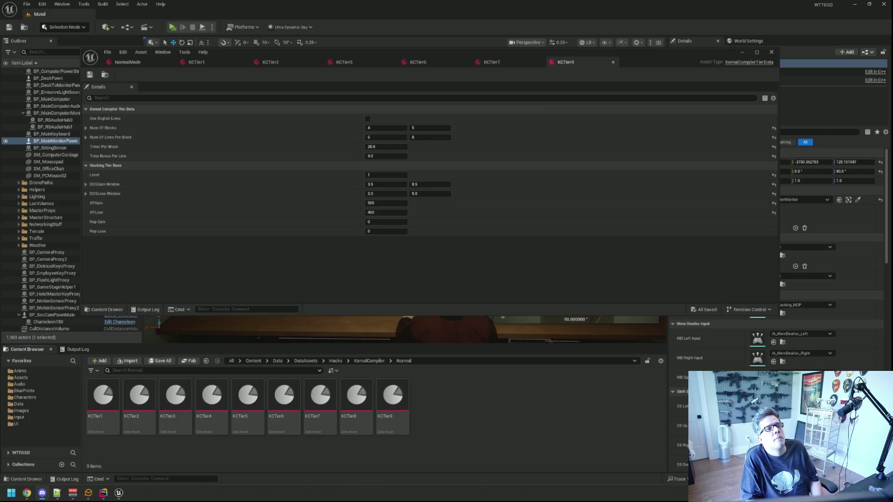
click(94, 348)
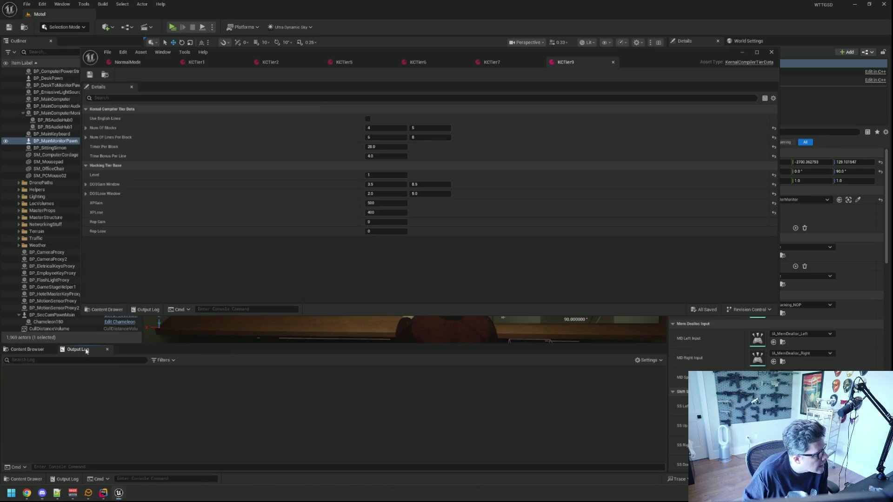
scroll(32, 117, up, 2)
click(19, 85)
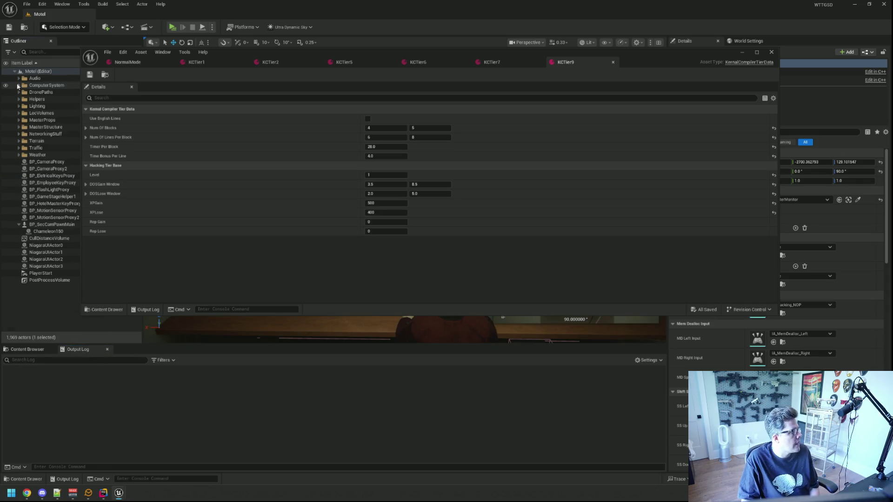
click(36, 305)
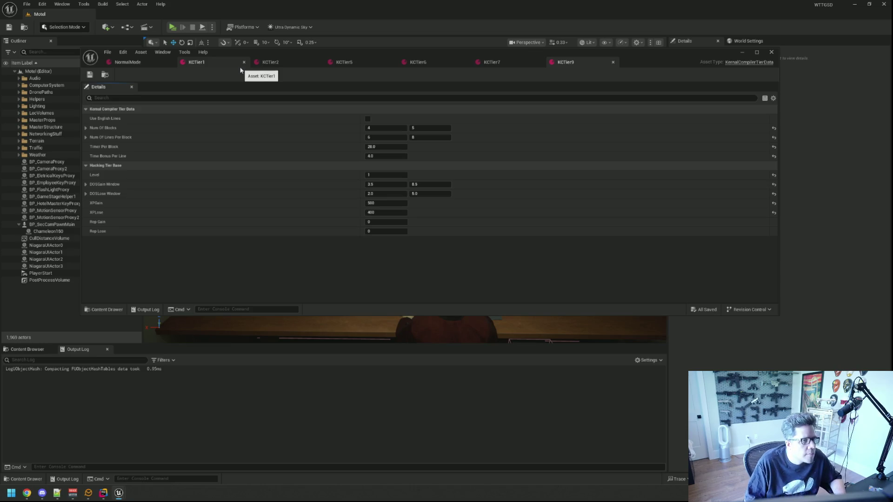
click(172, 27)
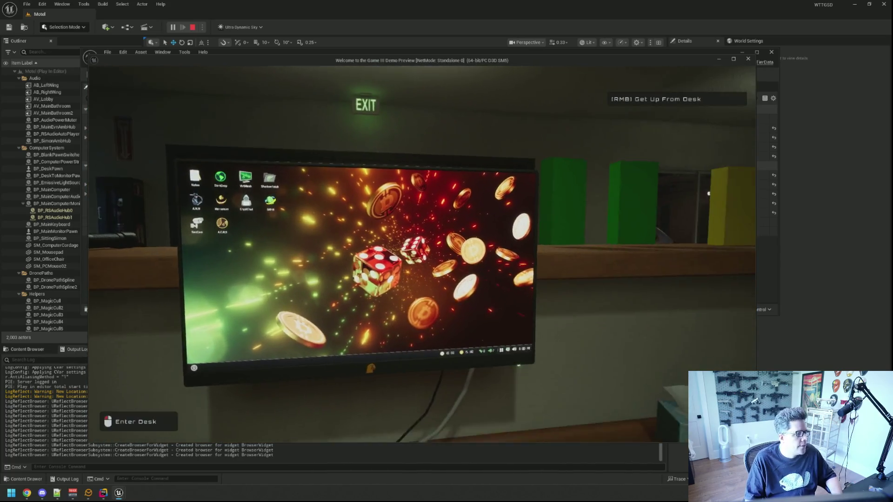
Sit at the desk computer and try the A.C.R.S chat: move, maximize, restore it, toggle player list.
click(708, 193)
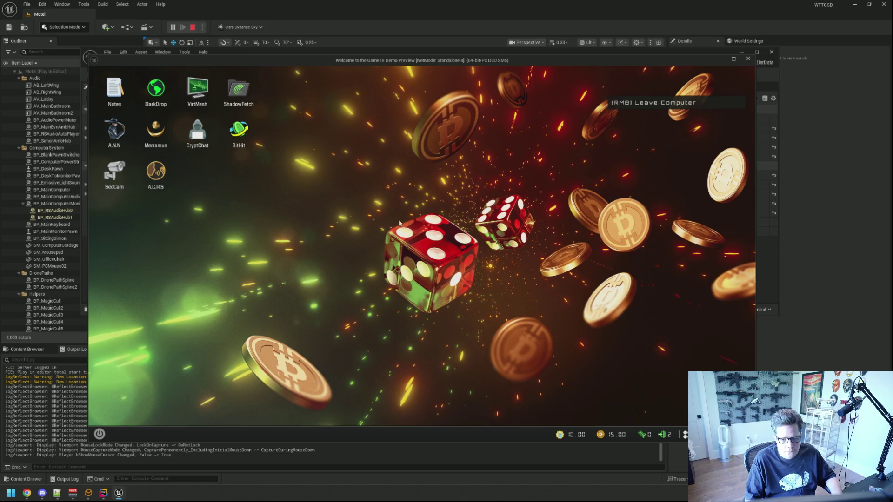
double_click(146, 181)
mouse_move(393, 170)
mouse_down()
mouse_move(359, 212)
mouse_move(309, 207)
mouse_move(344, 209)
mouse_up()
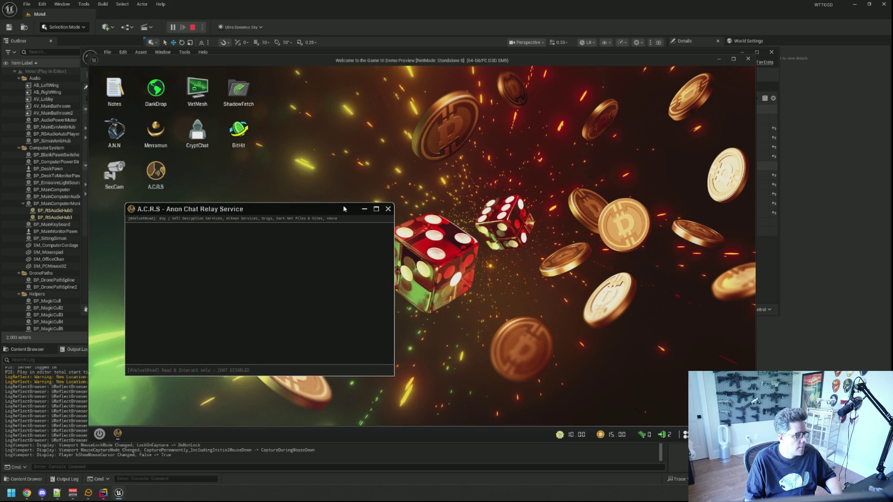
click(376, 209)
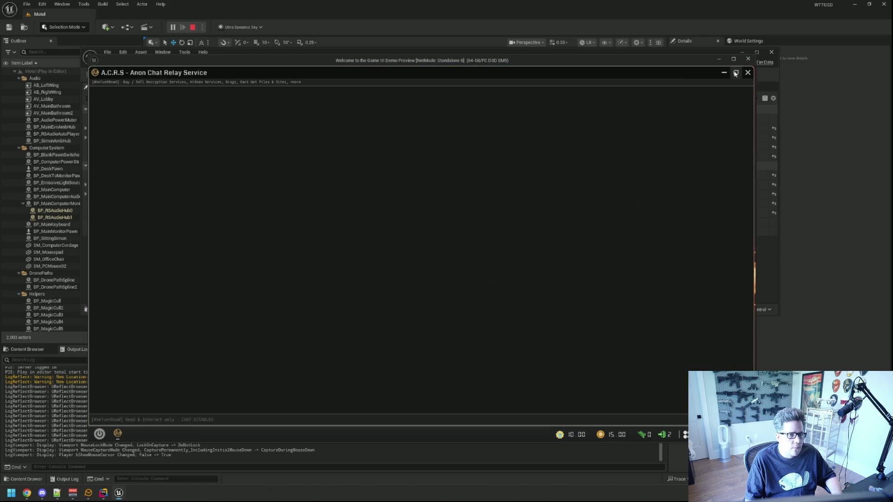
click(735, 73)
mouse_move(393, 379)
mouse_down()
mouse_move(398, 385)
mouse_move(394, 379)
mouse_up()
click(685, 435)
click(685, 435)
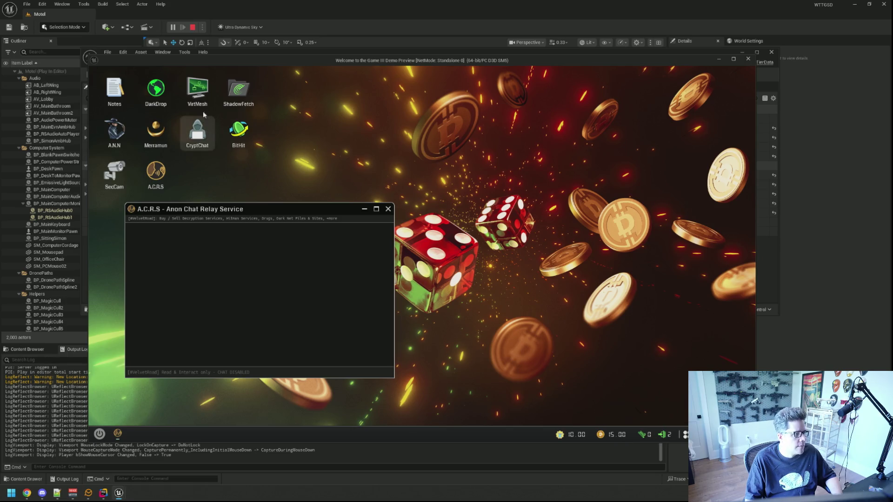
Open ShadowFetch, then close both the ShadowFetch and A.C.R.S chat windows.
double_click(227, 94)
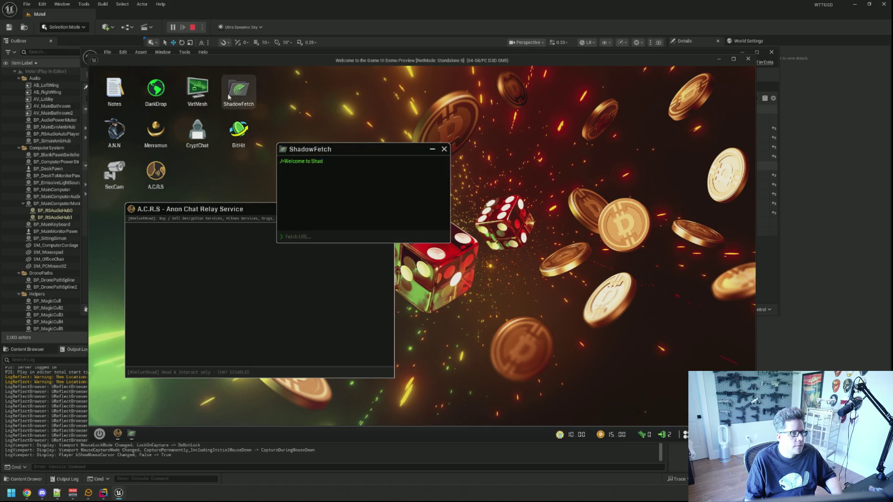
click(445, 150)
click(384, 209)
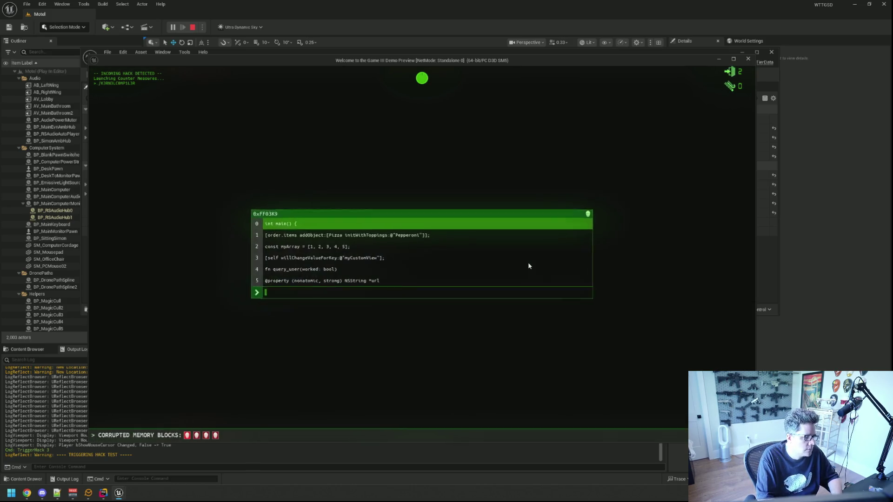
Enter the 'int main() {' line and the Pizza Pepperoni toppings code, fixing typos.
text(int main() {)
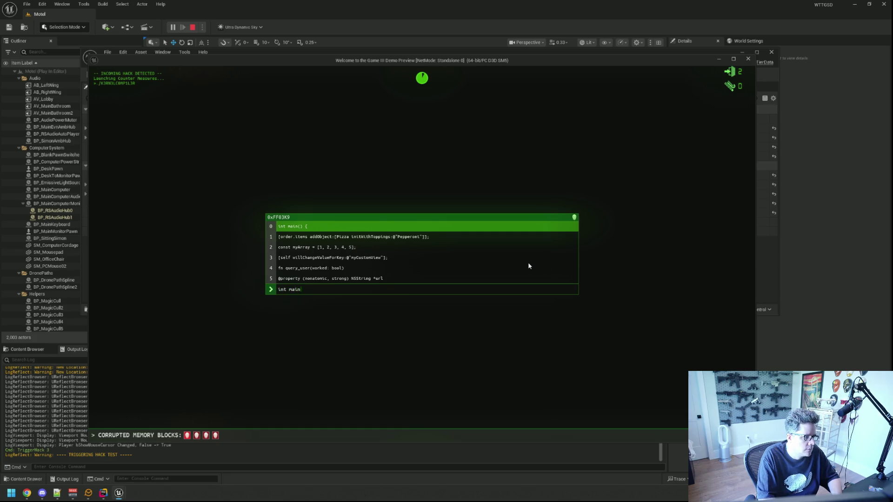
key(Return)
text([order.items addObject:[Pizza initWithTo)
key(BackSpace)
text(oppin)
text(gs;)
key(BackSpace)
text(:@"Pepperon)
key(BackSpace)
text(i")
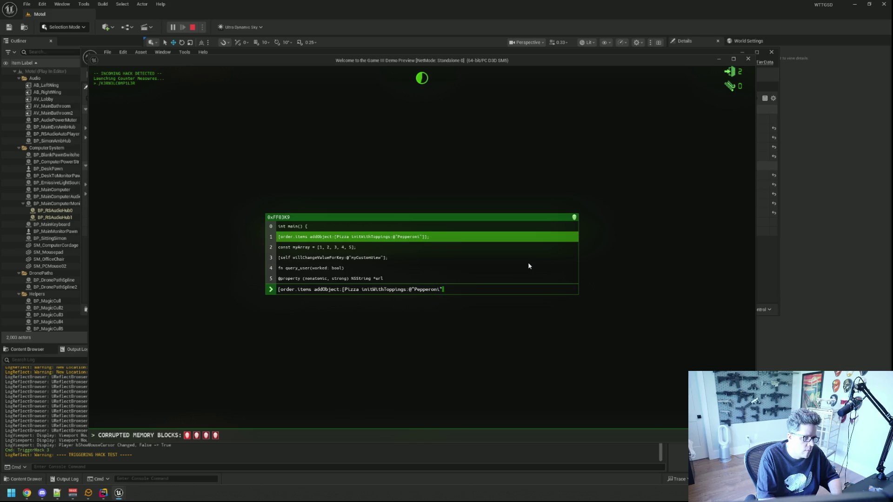
text(})
key(BackSpace)
Enter the willChangeValueForKey, query_user and property lines until FAIL, then stop the playtest.
text(]];)
text(const my)
text(Array = [1, )
text(2, 3, 4)
text(, 5)
text(];)
text([self wi)
text(llChangeValueForky)
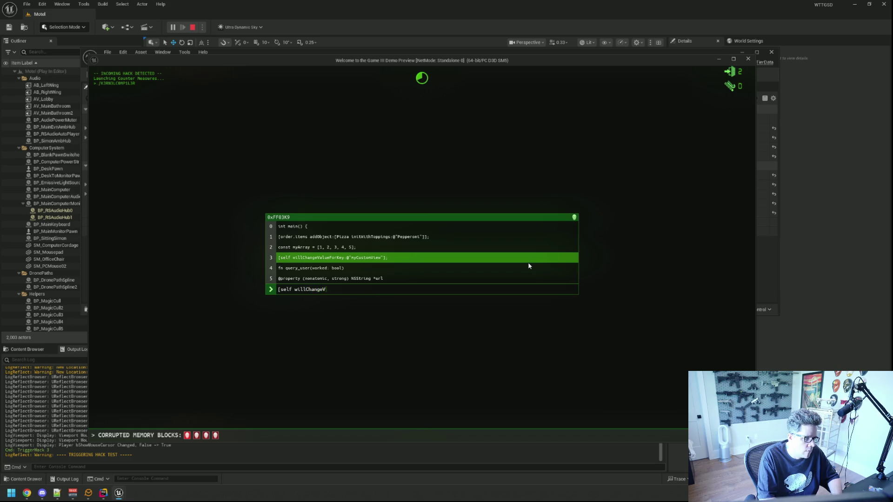
key(BackSpace)
key(BackSpace)
text(Key)
text(CustomVie)
key(Return)
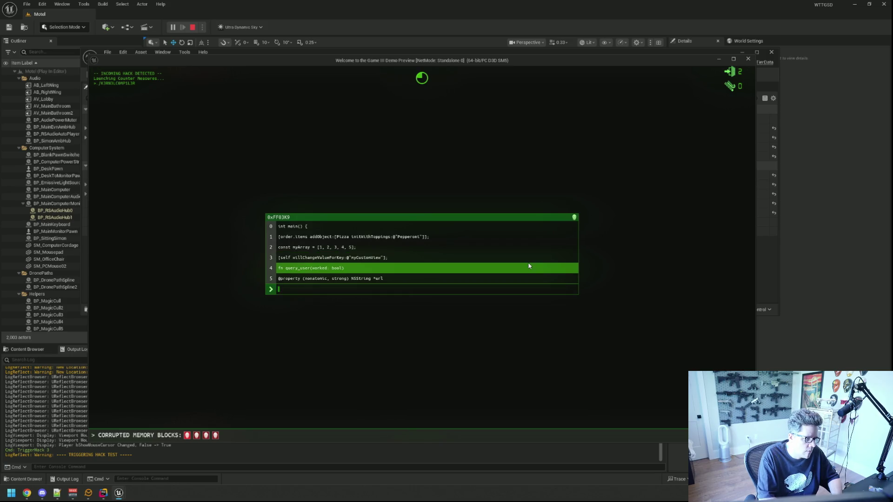
text(fn query_user)
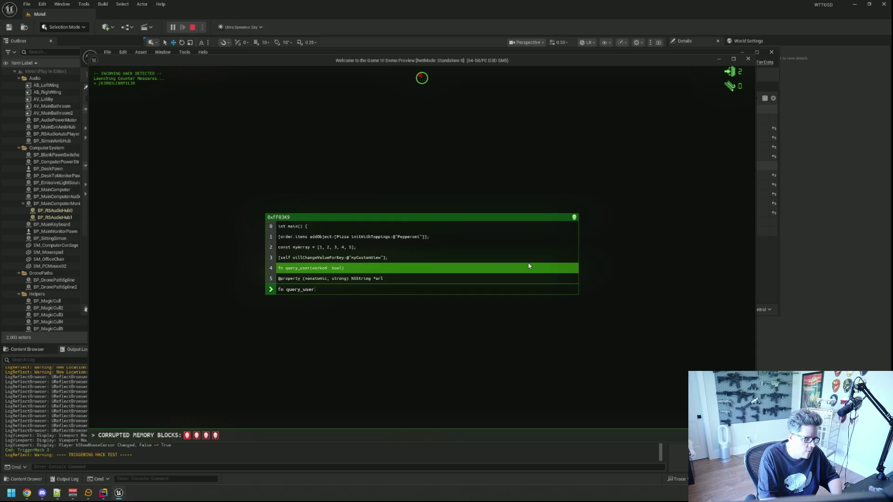
text((worked: bool))
key(Return)
text(perty )
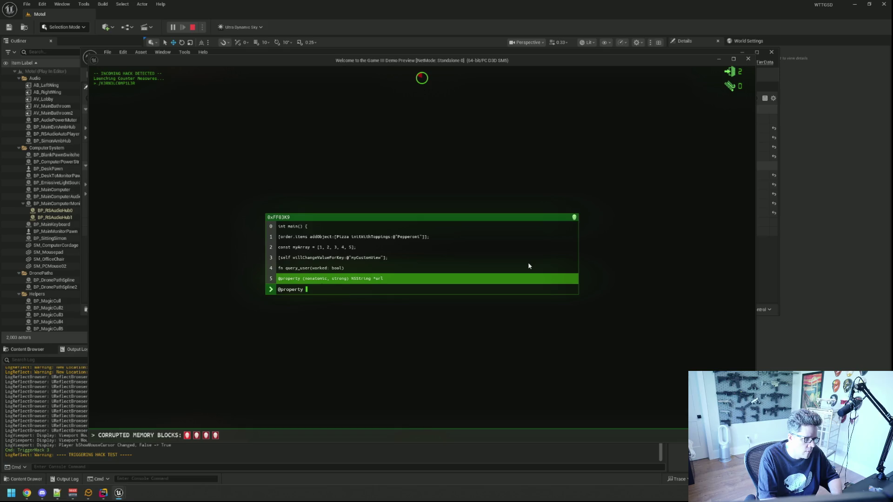
text((nonatomic, string)
key(BackSpace)
key(BackSpace)
key(BackSpace)
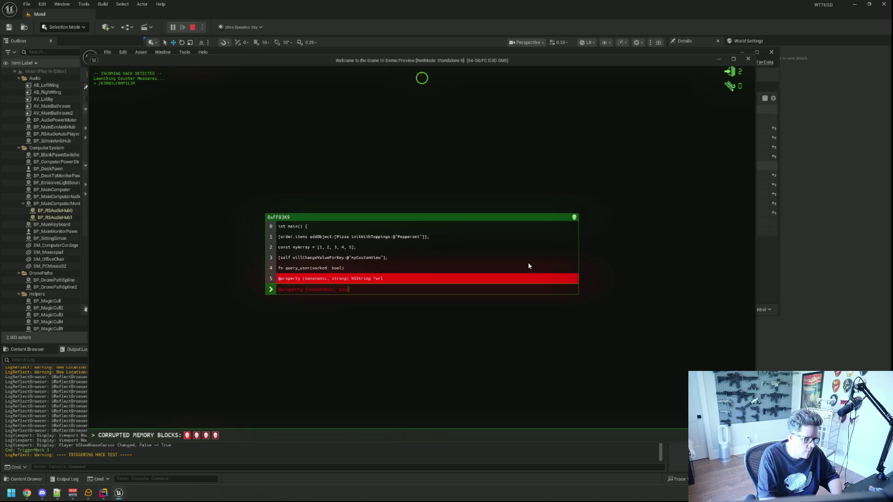
text(o)
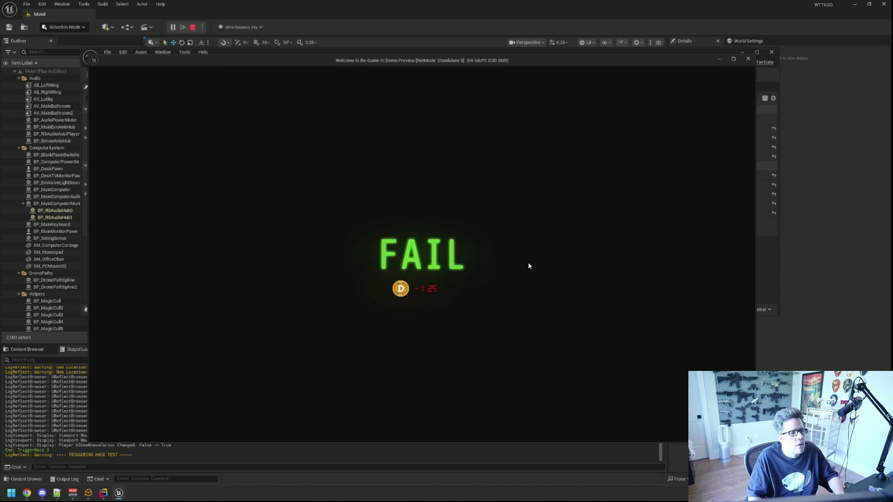
key(Escape)
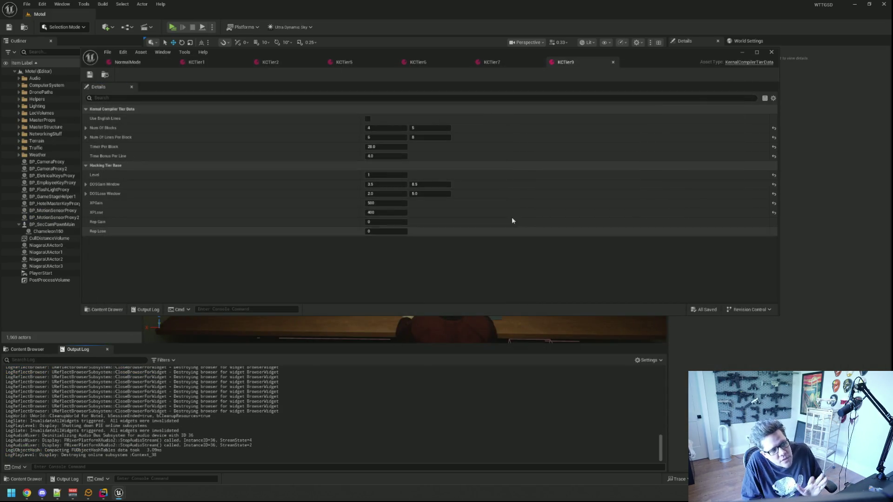
Set KCTier9's Time Bonus Per Line to 5.0, save it, and launch Play In Editor.
click(372, 156)
text(5)
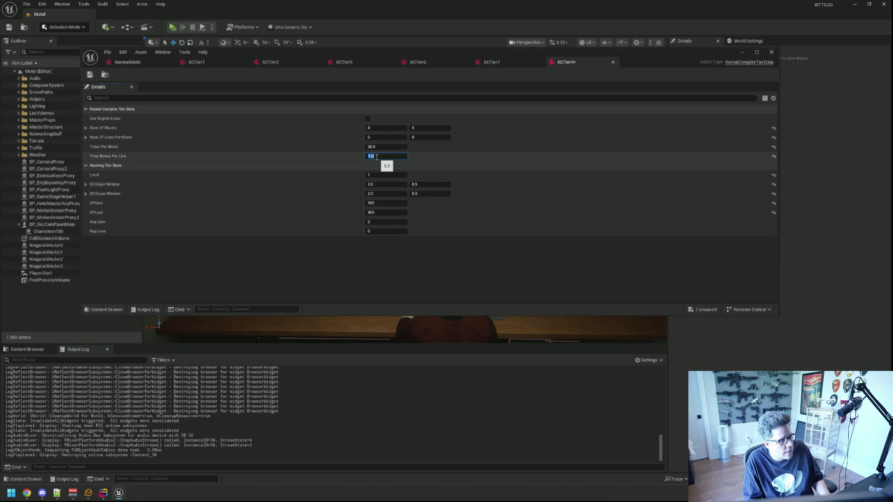
key(Return)
key(ctrl+s)
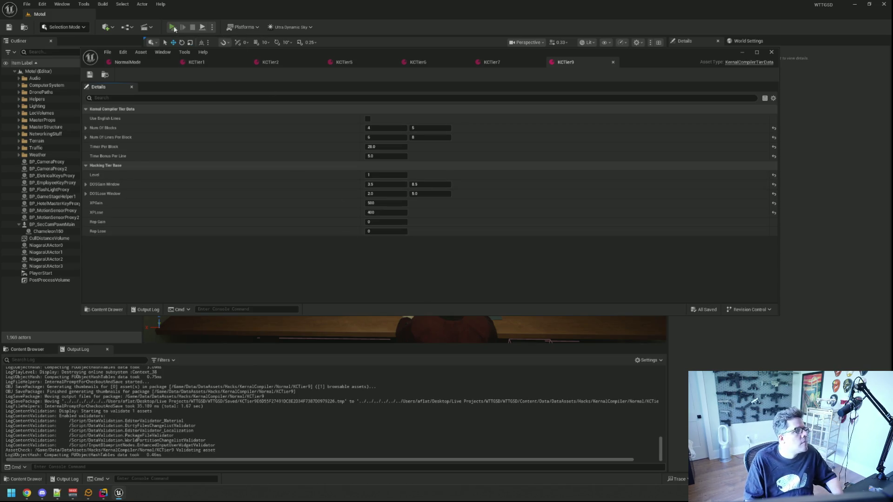
key(alt+p)
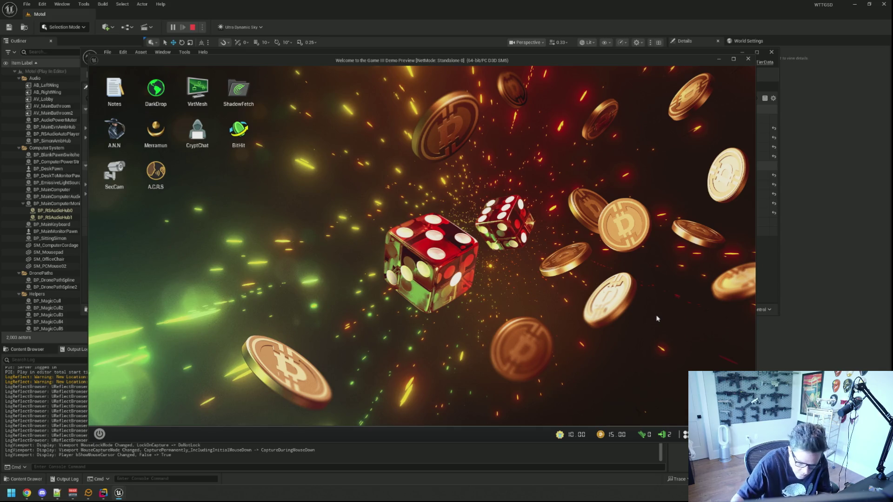
Trigger the hack and type the aTinyInt and angleX code lines until it fails, then exit PIE.
key(Return)
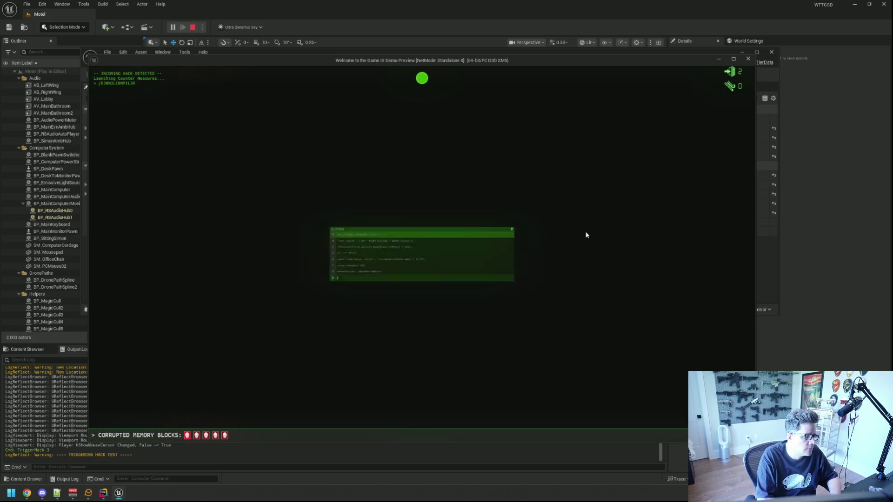
text(int_)
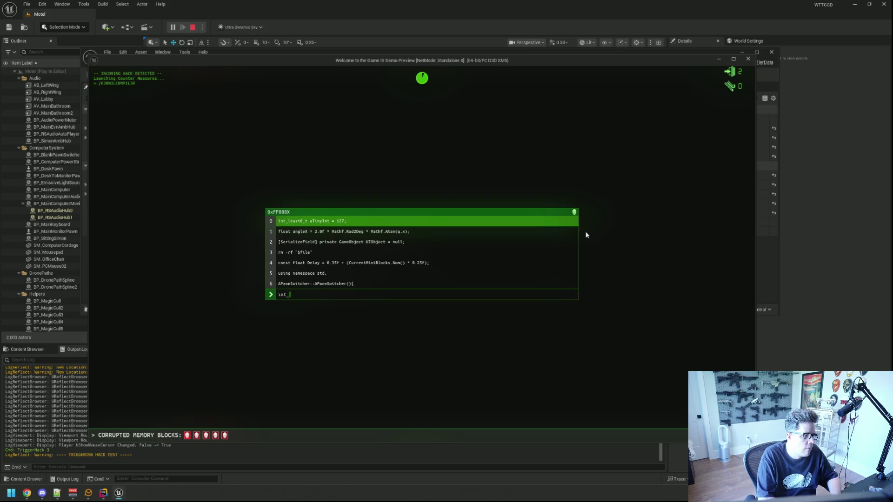
text(least)
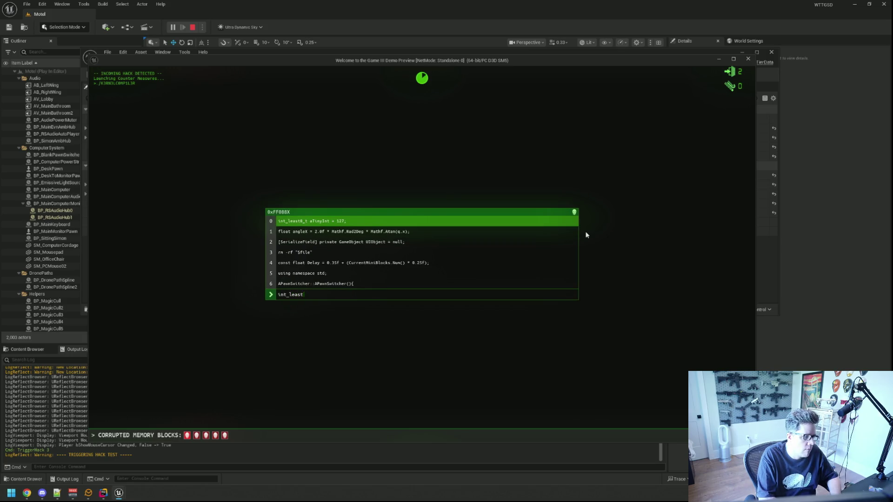
text(8_t aTinyInt = 127;)
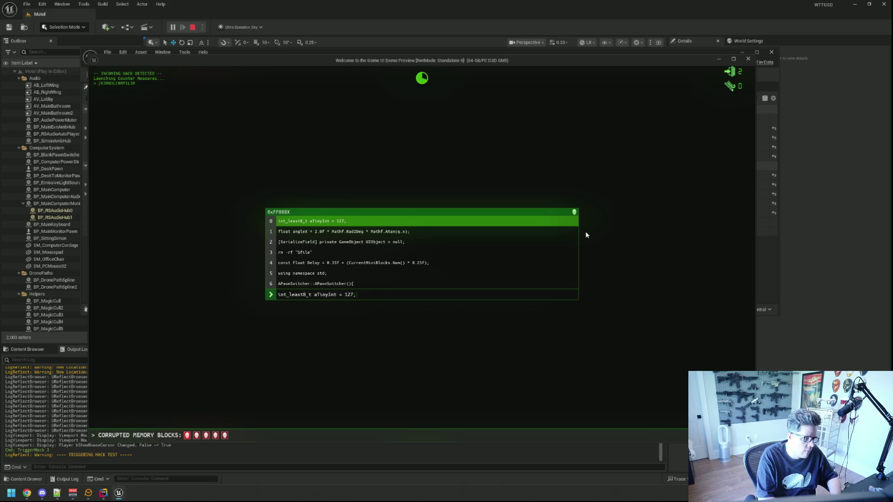
key(Return)
text(float angleX)
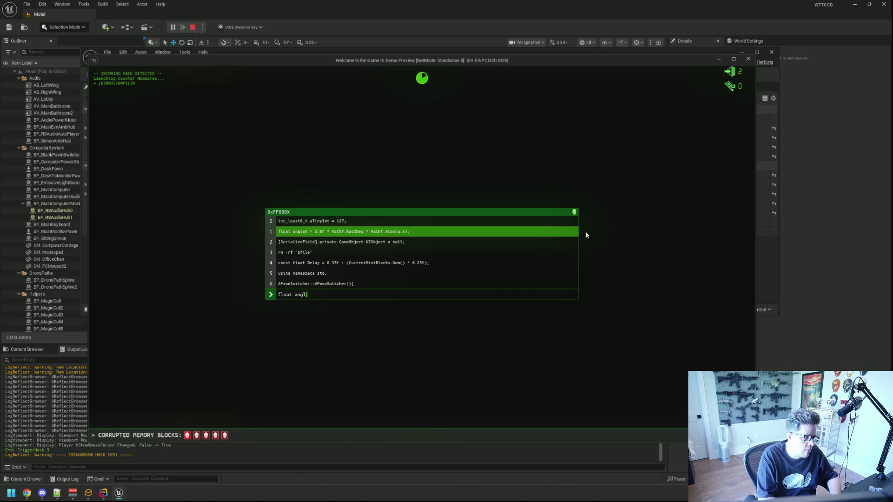
text( = 2)
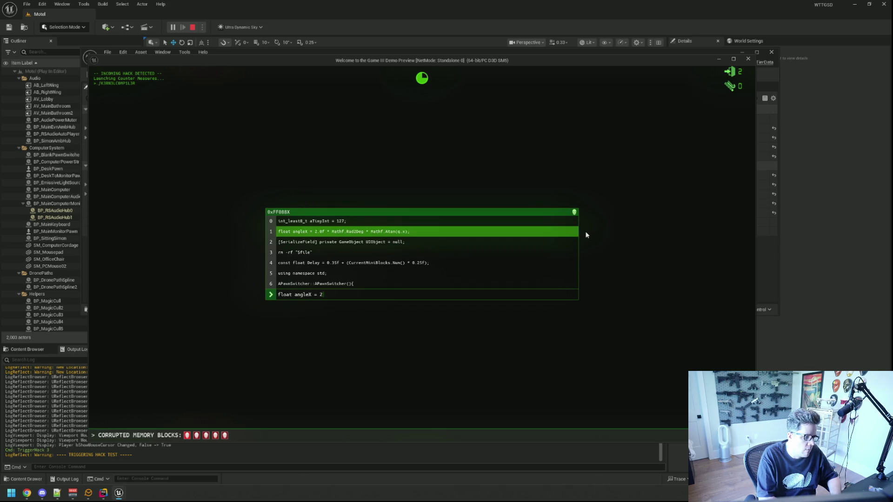
text(.0f * Math f)
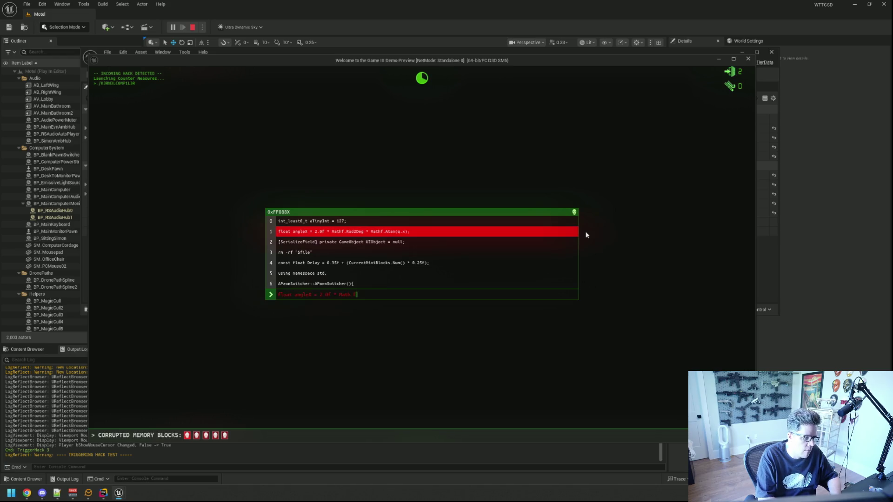
key(BackSpace)
text(f)
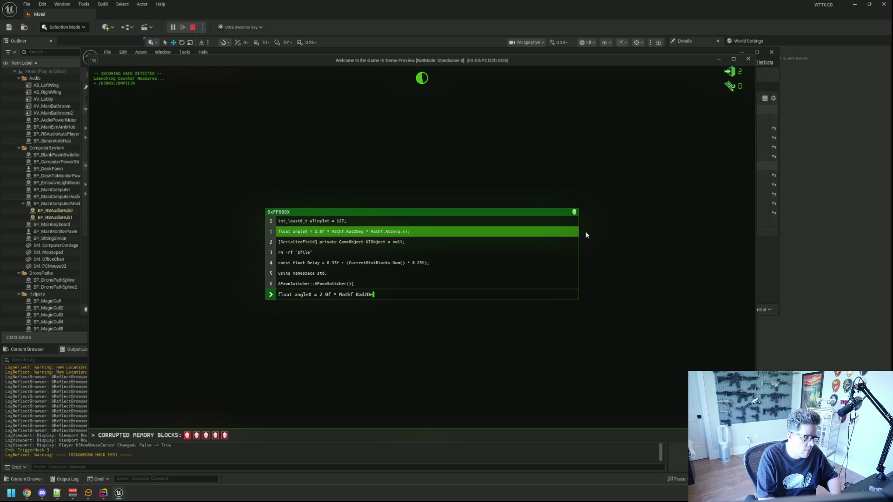
text(Mathf.)
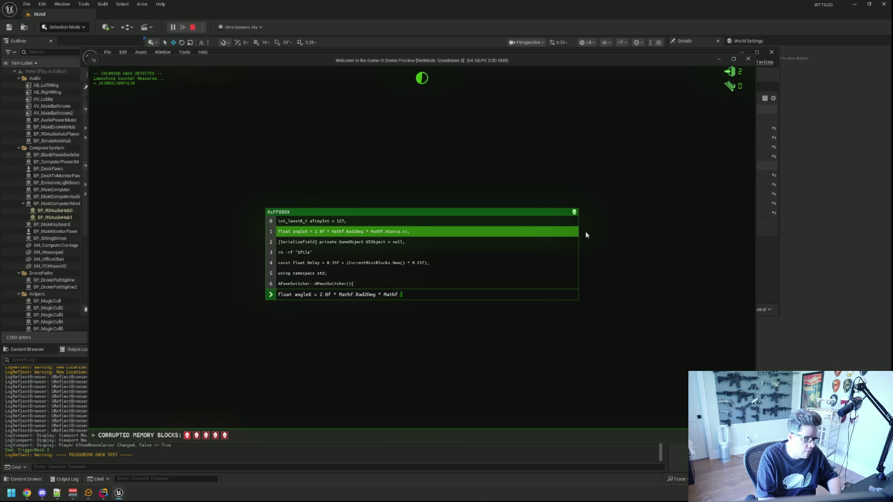
text(an)
text(q.x)
text([Seri)
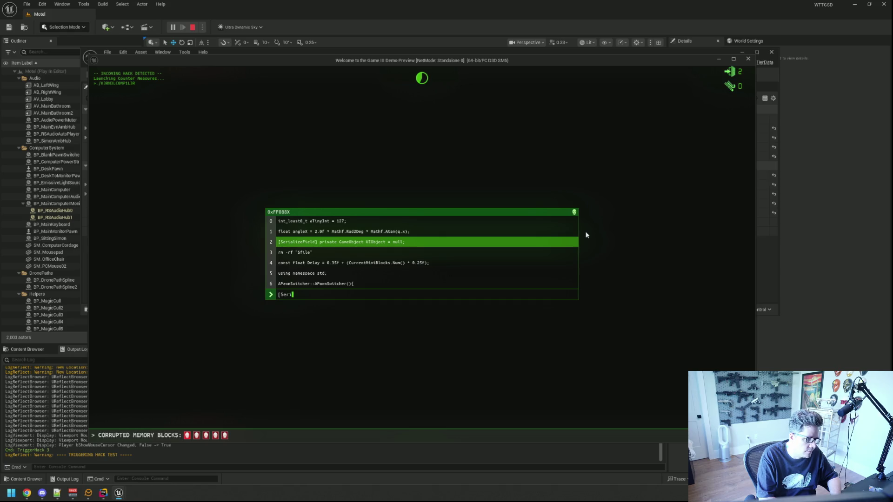
text(liz)
text(eField)
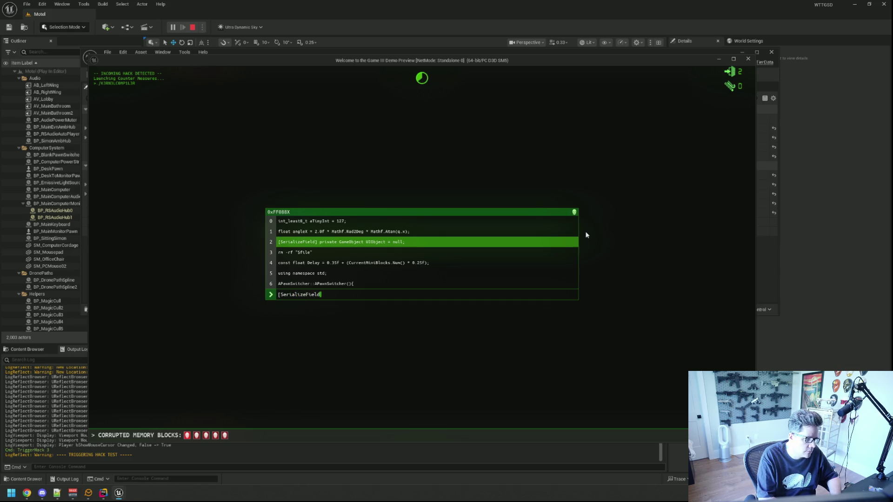
text(] privateeObject UIObje)
text(ct = )
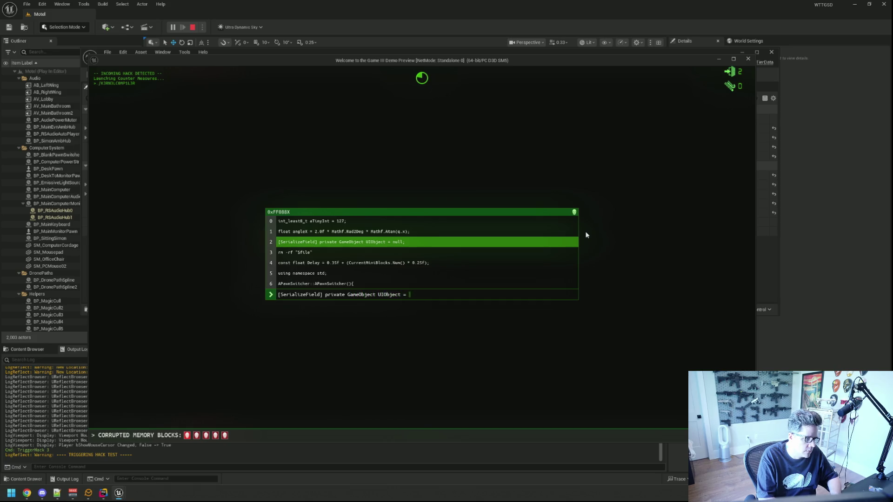
text(null;rm -)
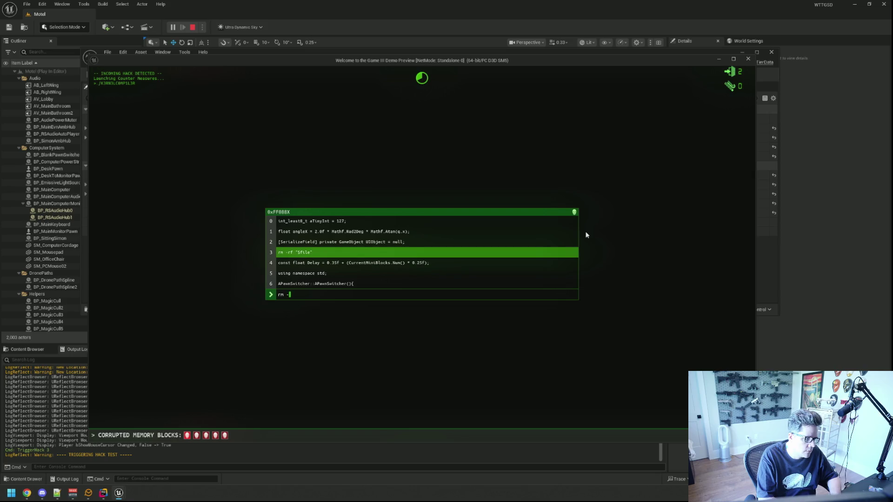
text("$fil)
text(const fl)
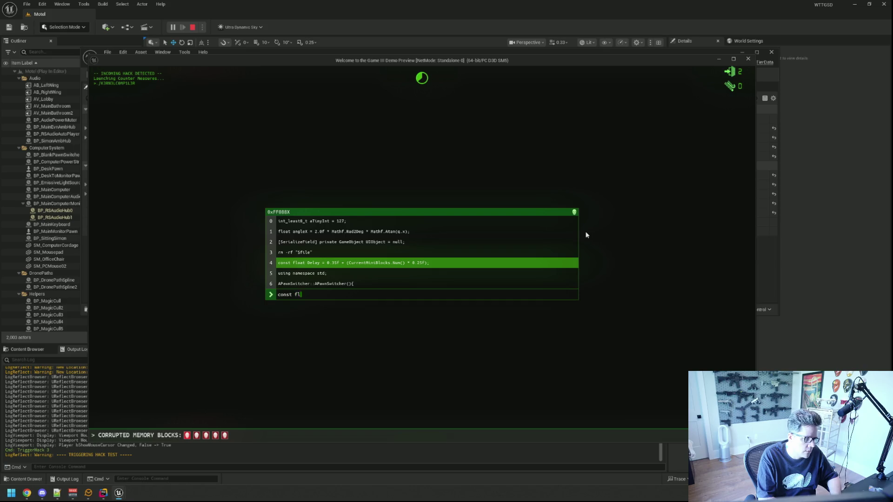
text(oat Delay f + (CurrentMi)
text(locks.n)
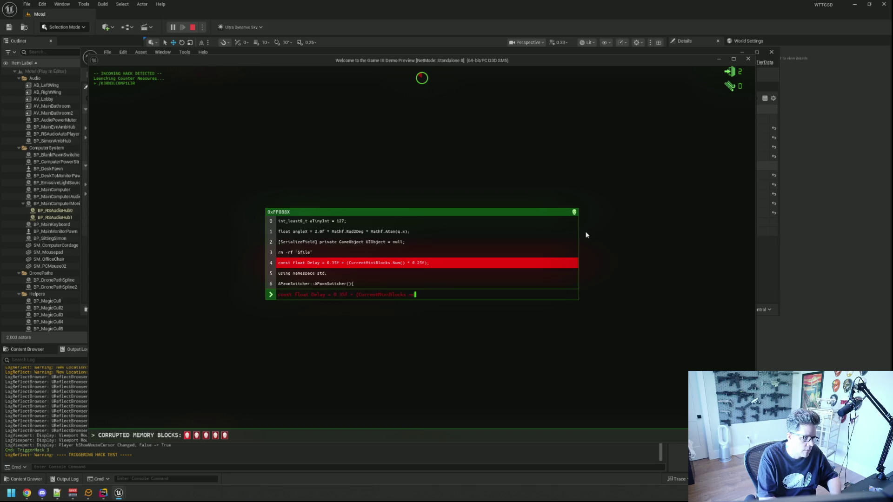
key(BackSpace)
key(BackSpace)
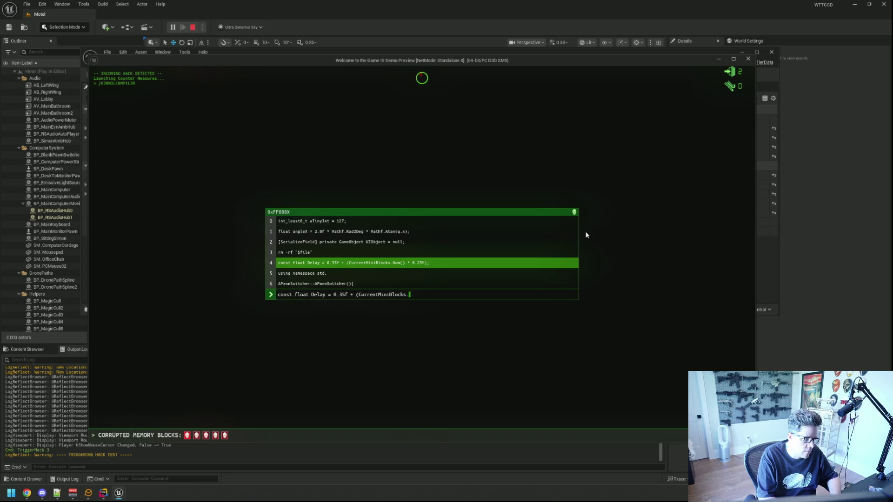
text(Num9)
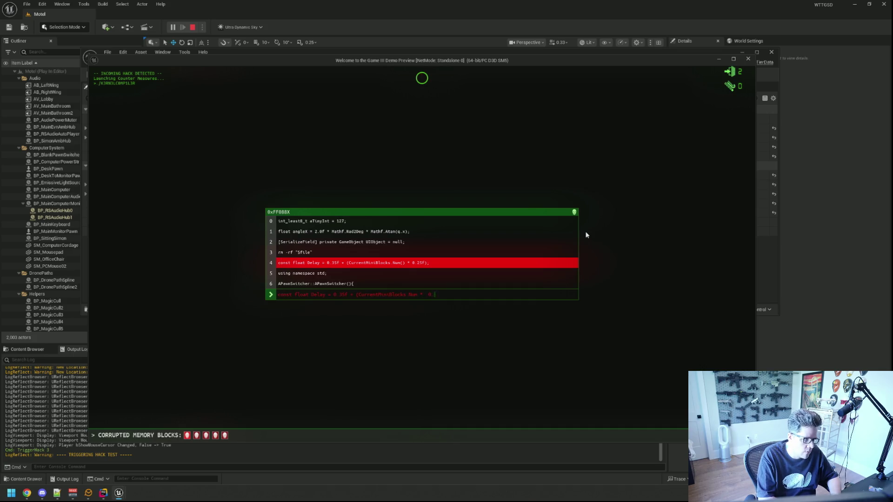
key(Escape)
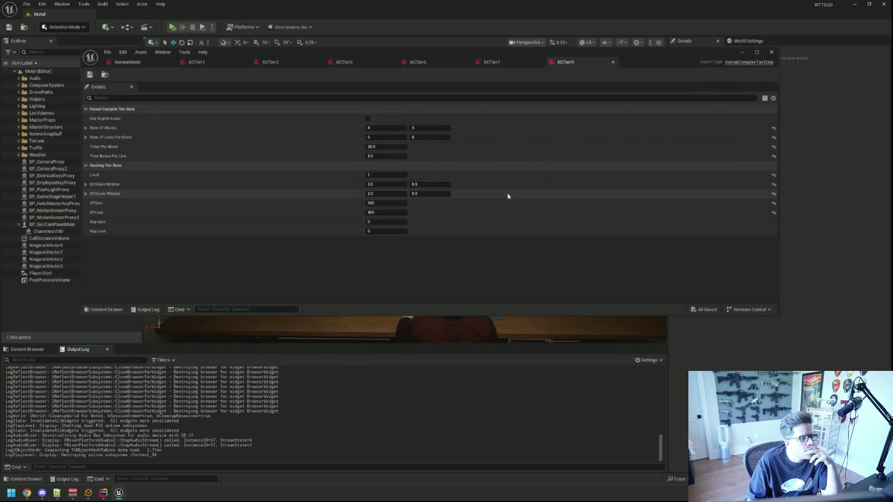
Change Timer Per Block to 32.0 and Time Bonus Per Line to 5.5, saving KCTier9.
click(402, 147)
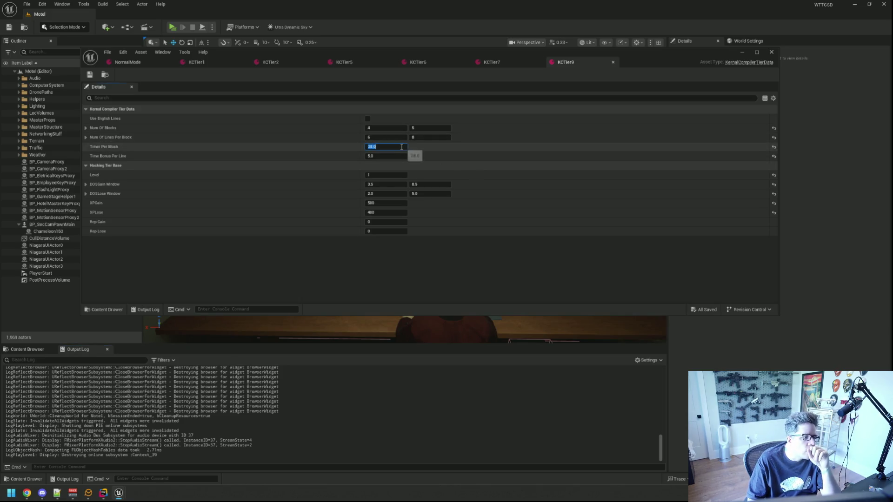
text(21)
key(Return)
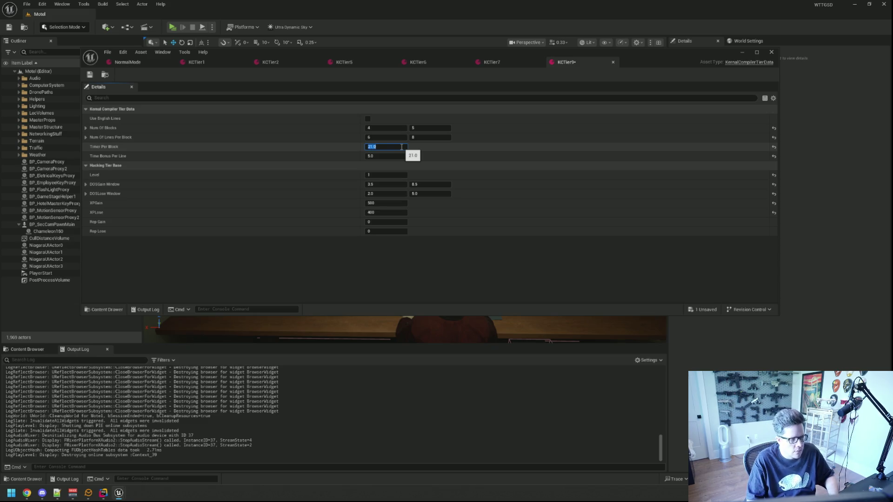
text(32)
key(Return)
key(ctrl+s)
click(395, 156)
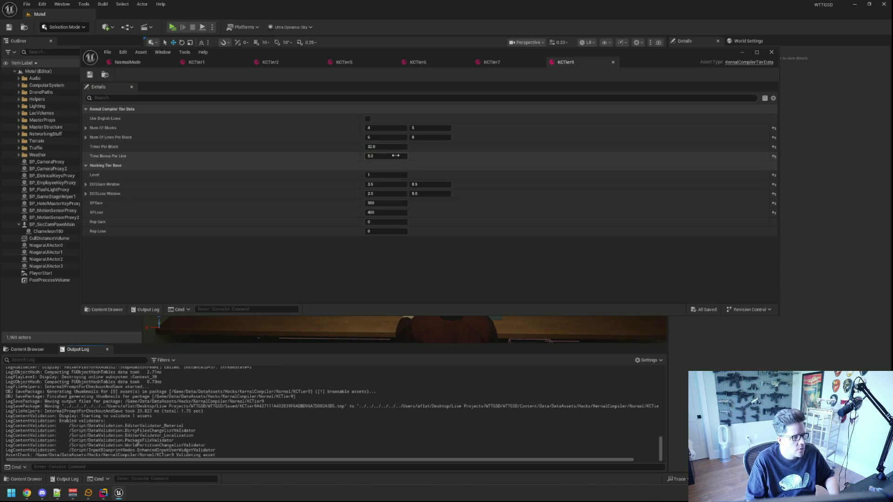
text(2)
text(5.5)
key(Return)
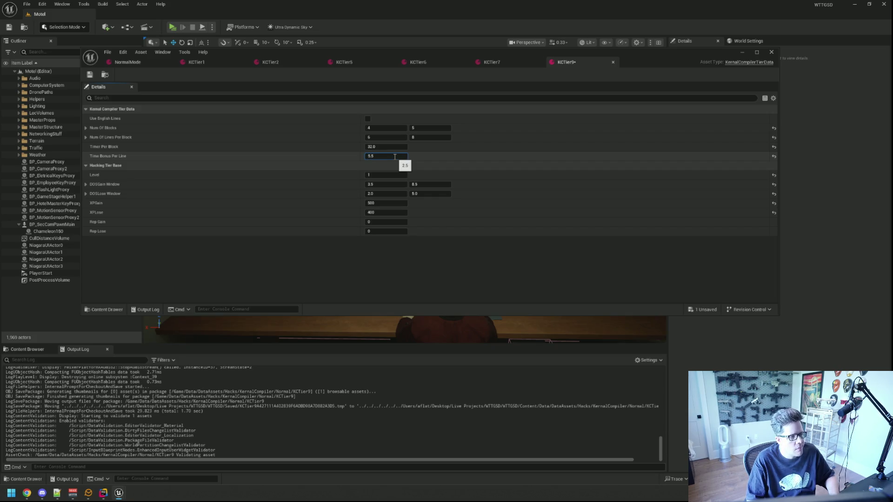
key(ctrl+s)
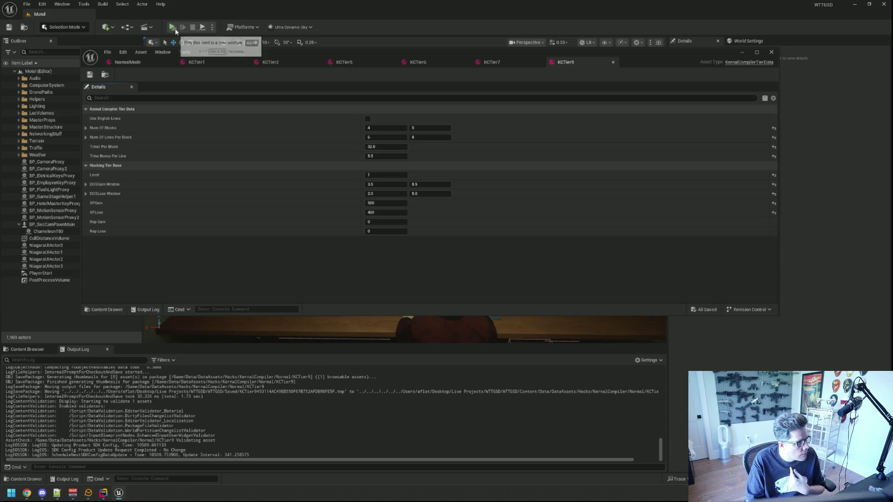
Start Play In Editor and enter code lines through the clipboard writeText line, clearing the first block.
key(alt+p)
text([super my)
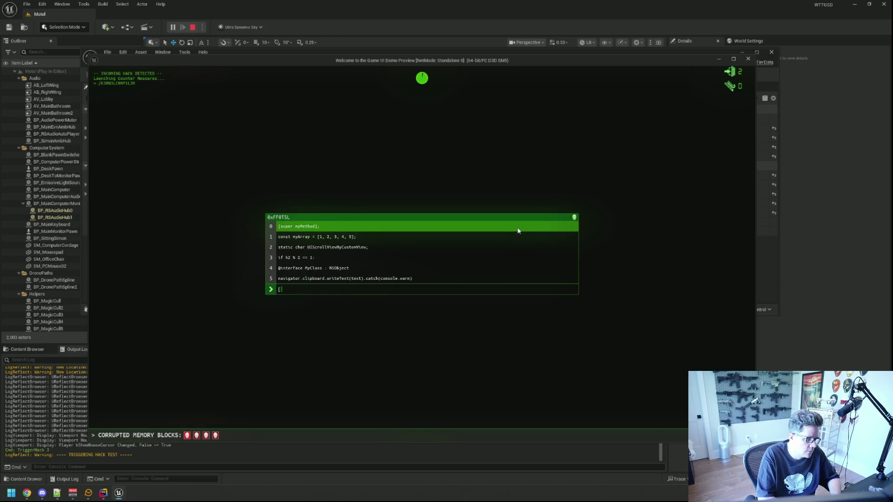
text(Method)
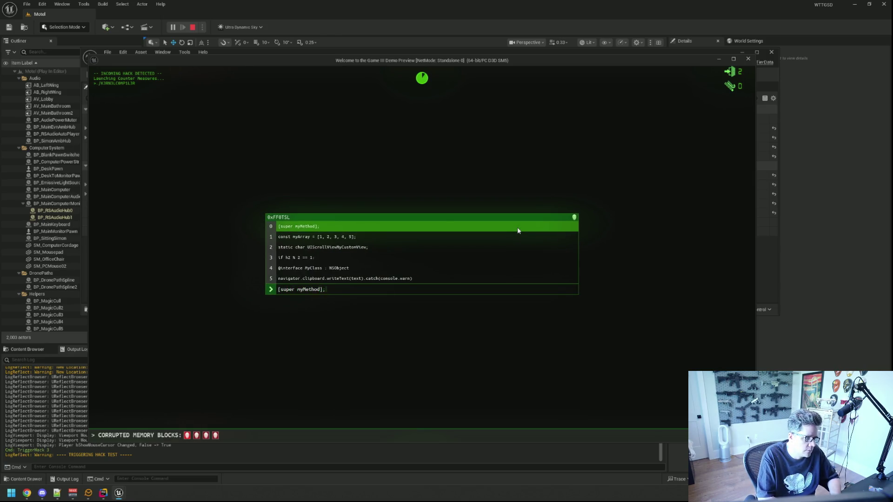
text(const myArray = [)
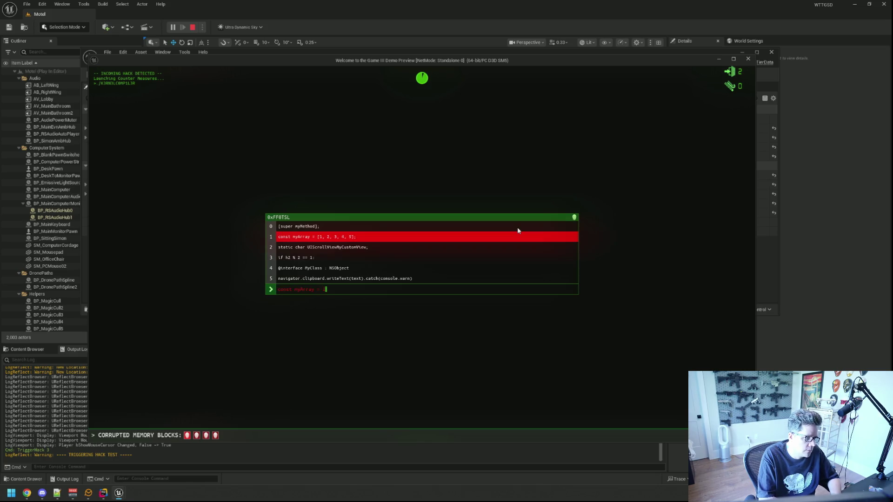
text(1, 2, 3)
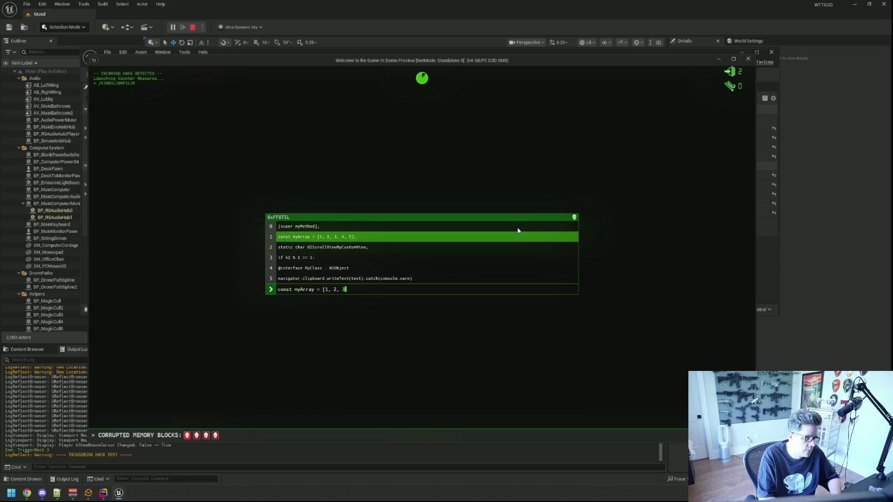
text(, 4, 5];)
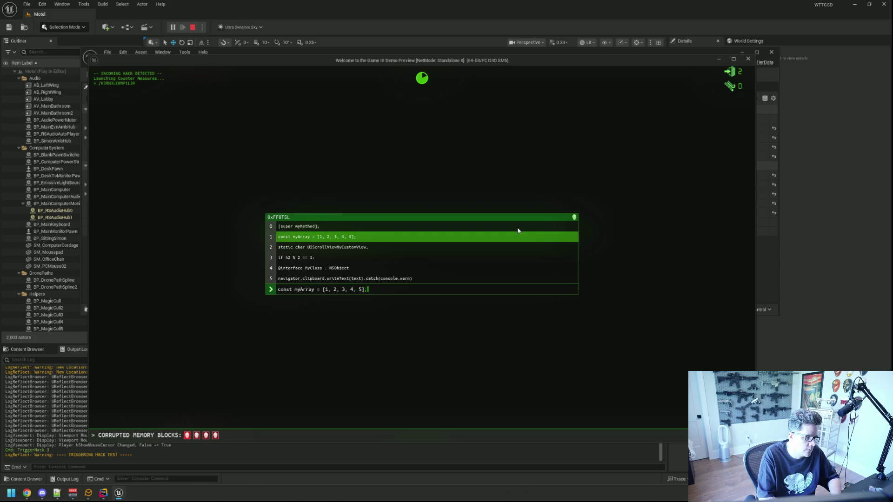
text(static char UI)
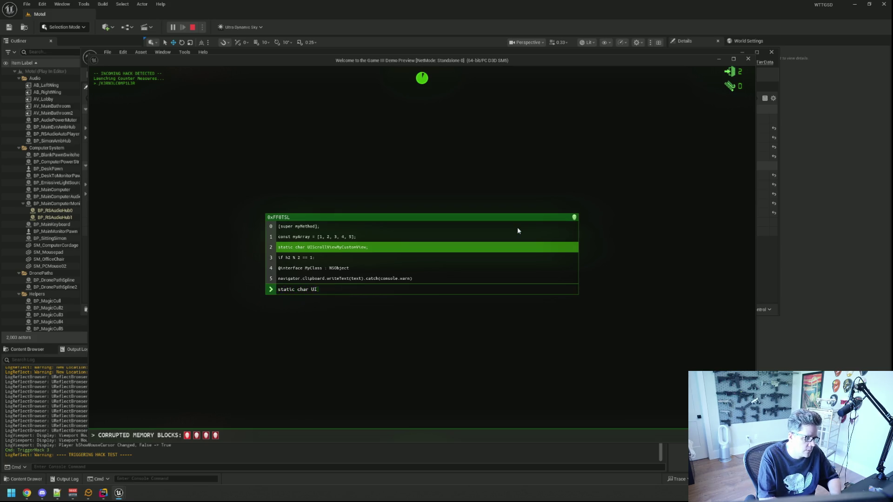
text(rollVieMyCustomView;)
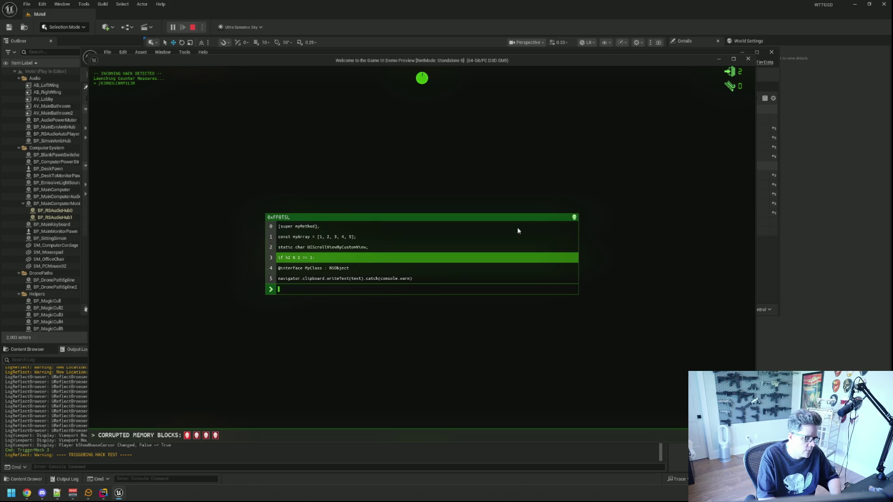
text( %2)
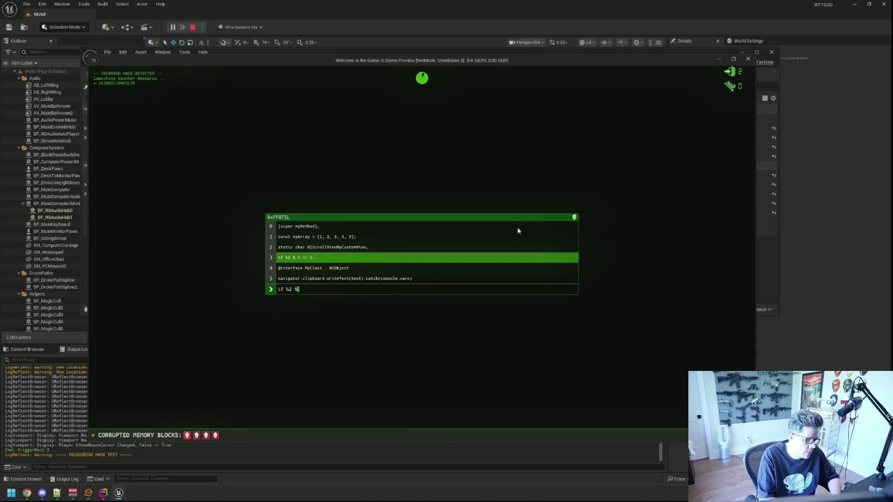
key(BackSpace)
text(== 1:@interface MyClasObject)
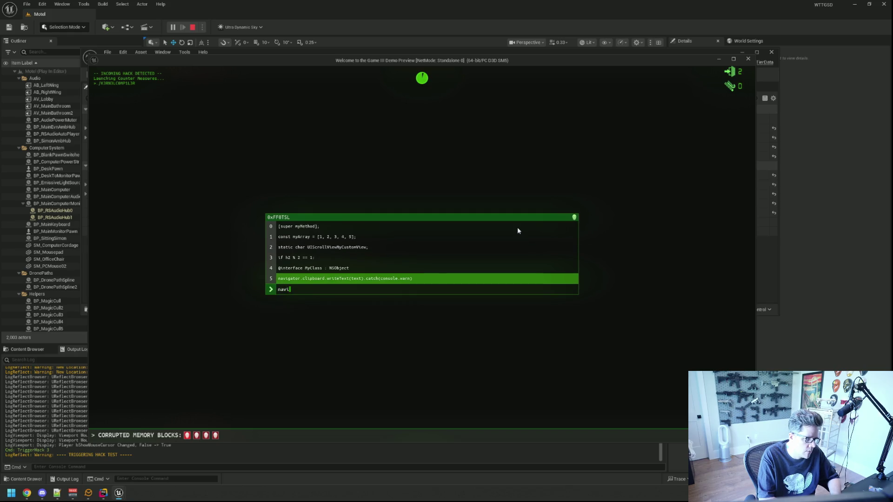
text(r.clipboard.wr)
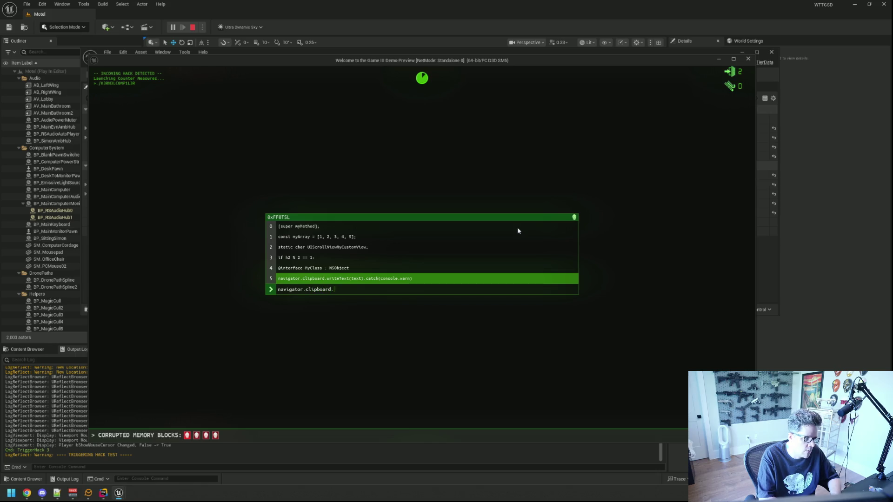
key(BackSpace)
text(iteText)
text((text).cat)
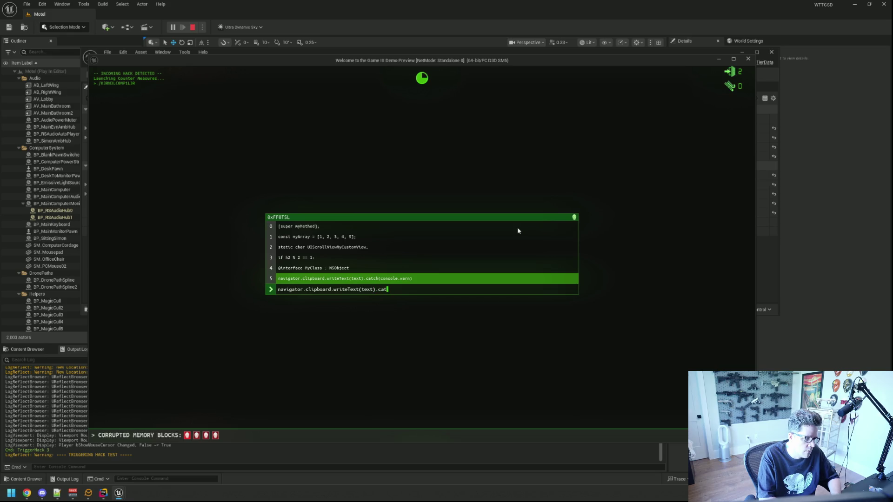
text(ch(console.warn))
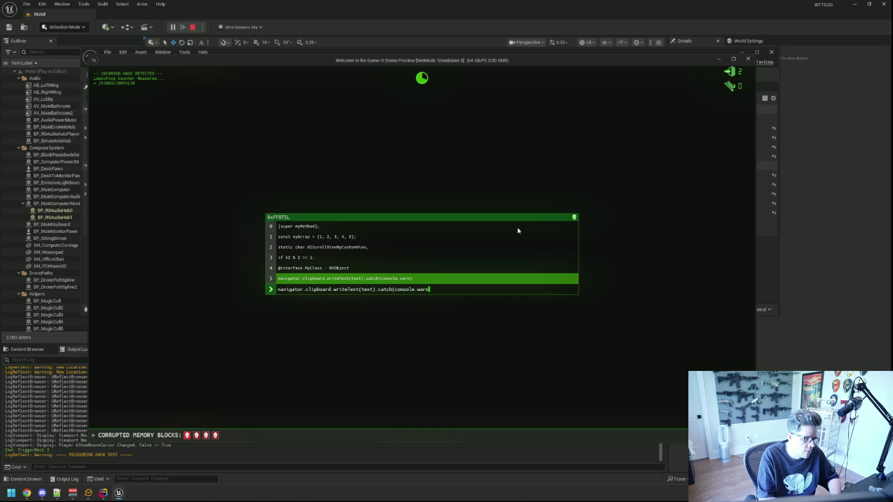
key(Return)
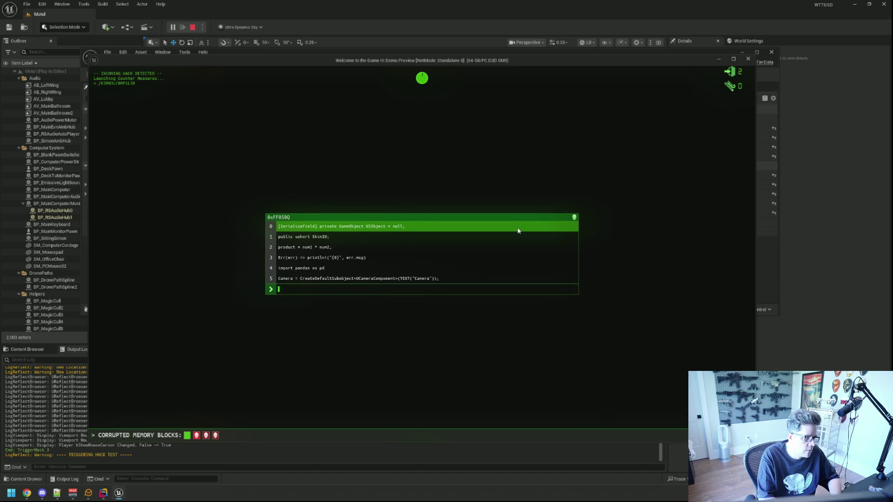
Type the SerializeField UIObject and SkinID lines, then stop the playtest.
text([SerializeField)
text(] private)
text(Ga)
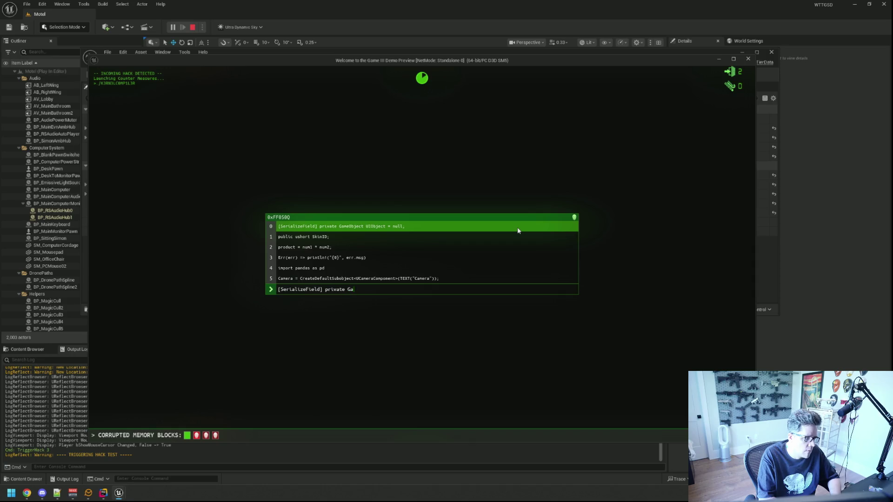
text(meObject UIObject = nulll,)
key(BackSpace)
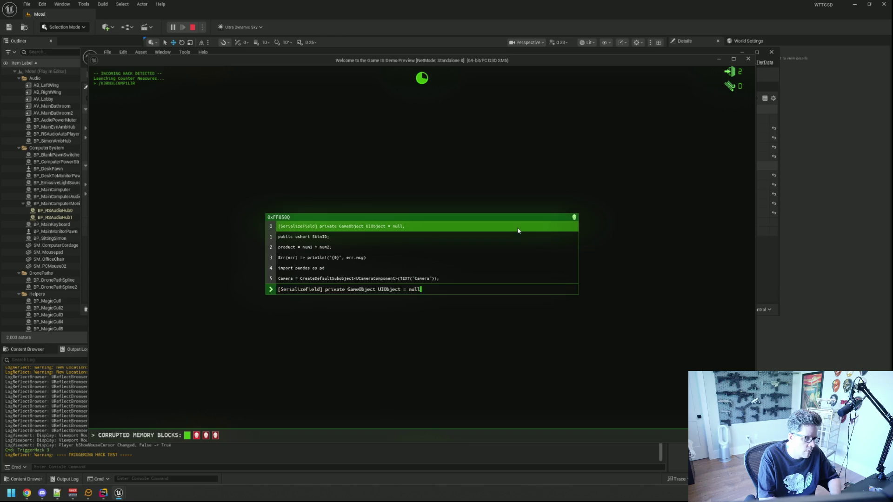
text(;public ushort SkinID;)
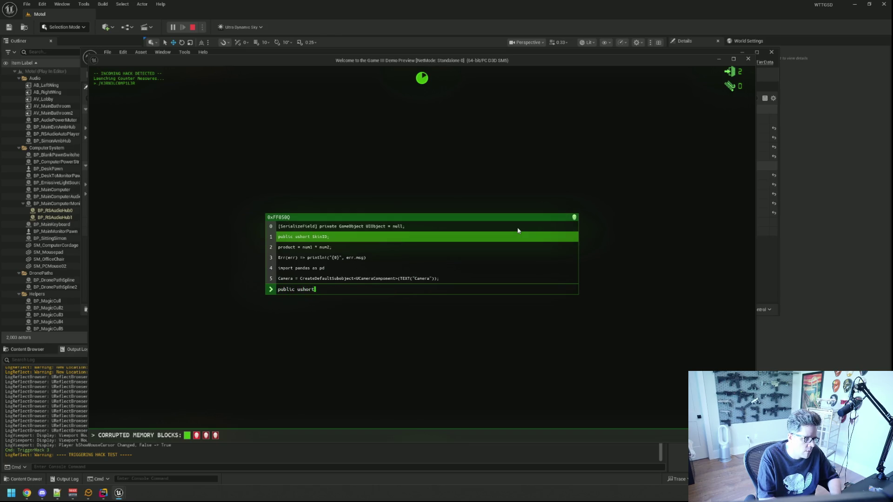
text(product = num1)
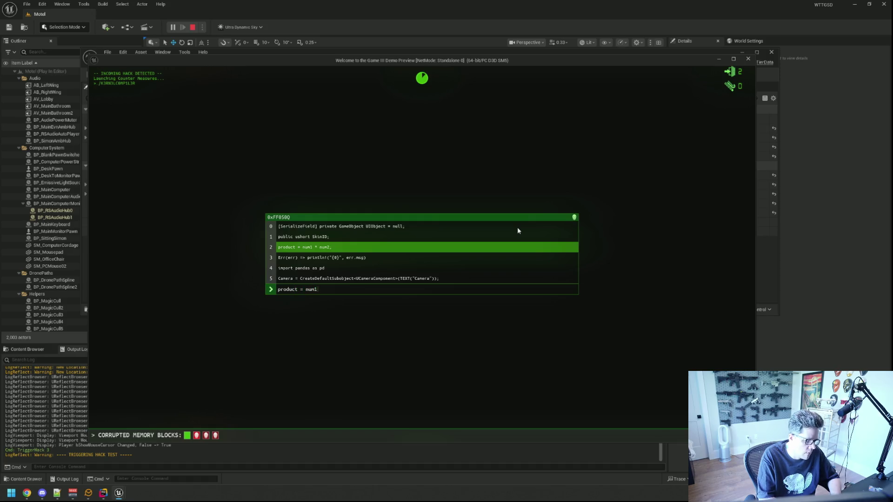
text(  num2;Err(e)
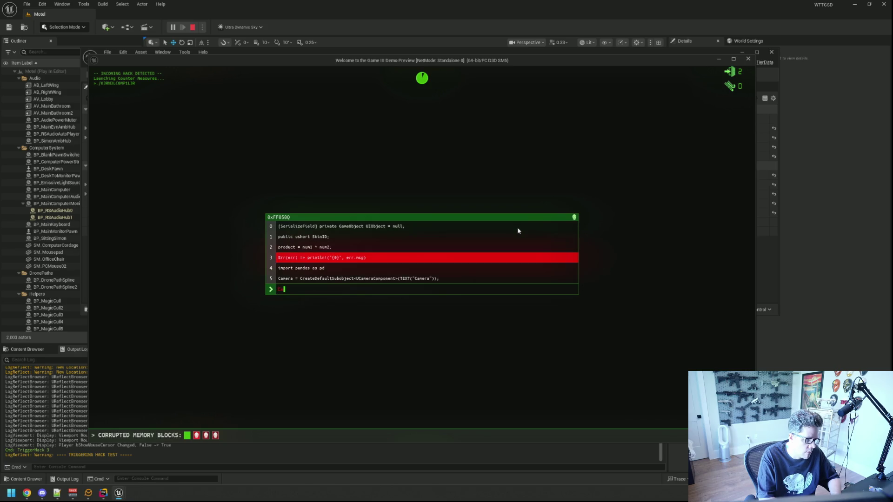
text(rr)
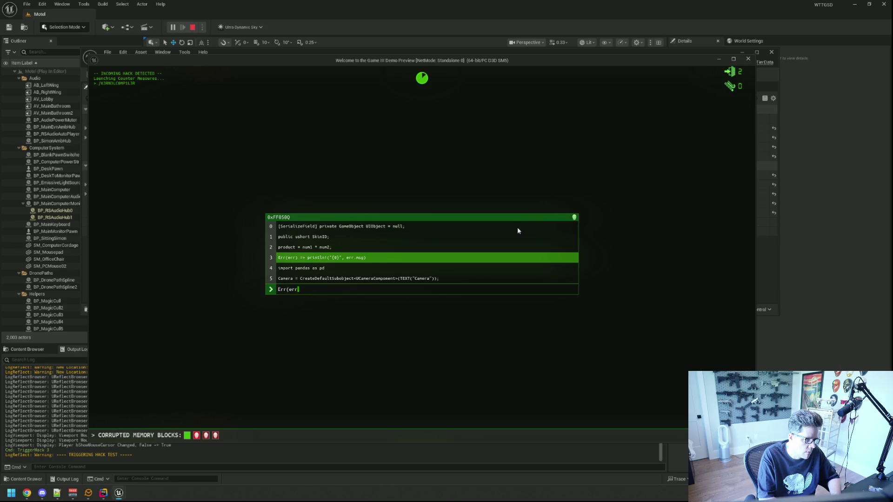
key(Escape)
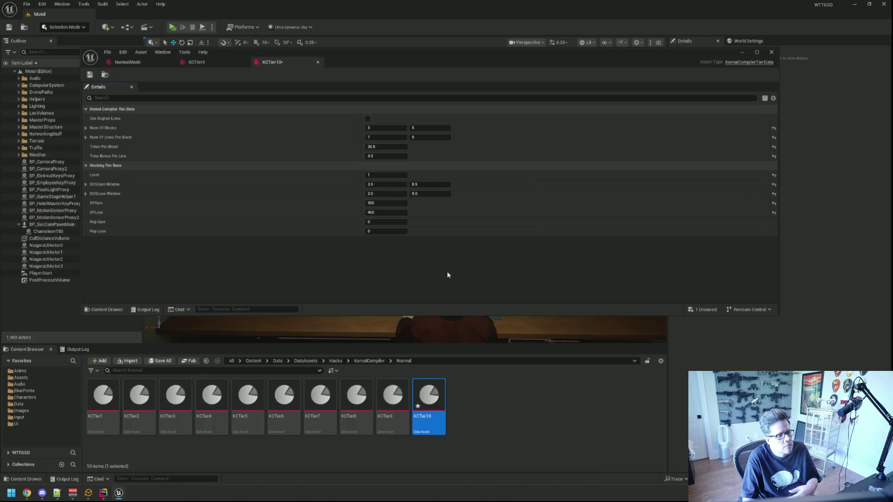
Set KCTier10's Timer Per Block to 31 and close the KCTier10 and KCTier9 tabs.
click(374, 147)
text(31)
key(Return)
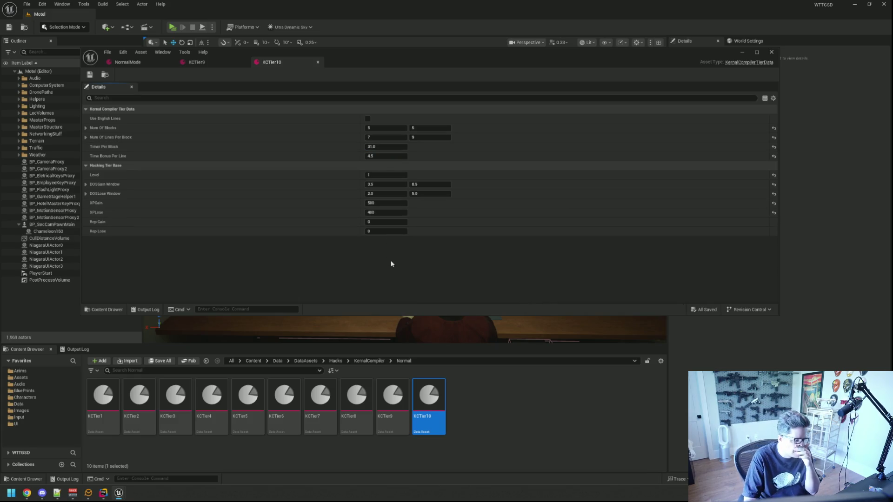
click(317, 61)
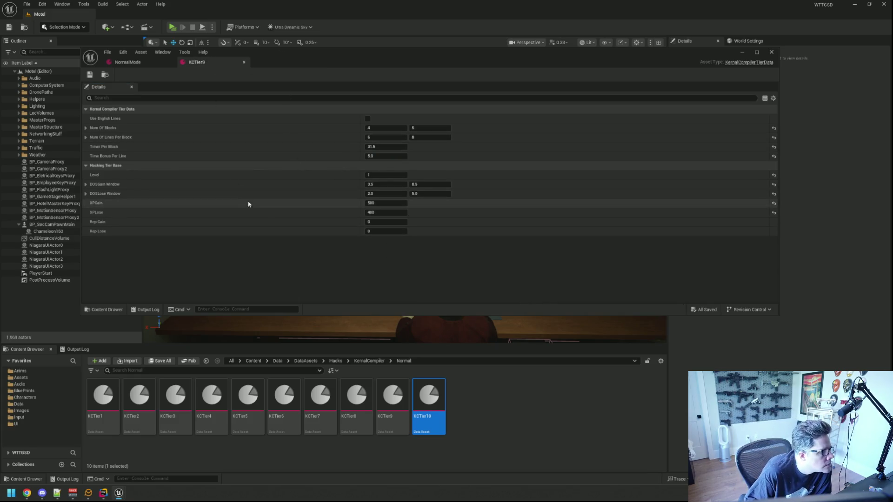
click(244, 62)
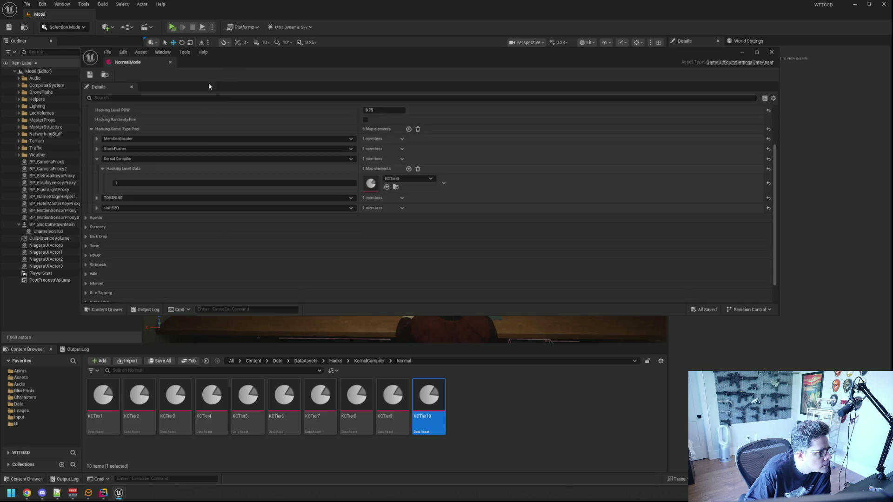
Open the kernel compiler tier assets KCTier1 through KCTier10 for editing.
click(98, 406)
double_click(140, 400)
double_click(176, 398)
double_click(212, 396)
double_click(246, 391)
double_click(284, 393)
double_click(320, 394)
double_click(356, 395)
double_click(393, 396)
double_click(422, 397)
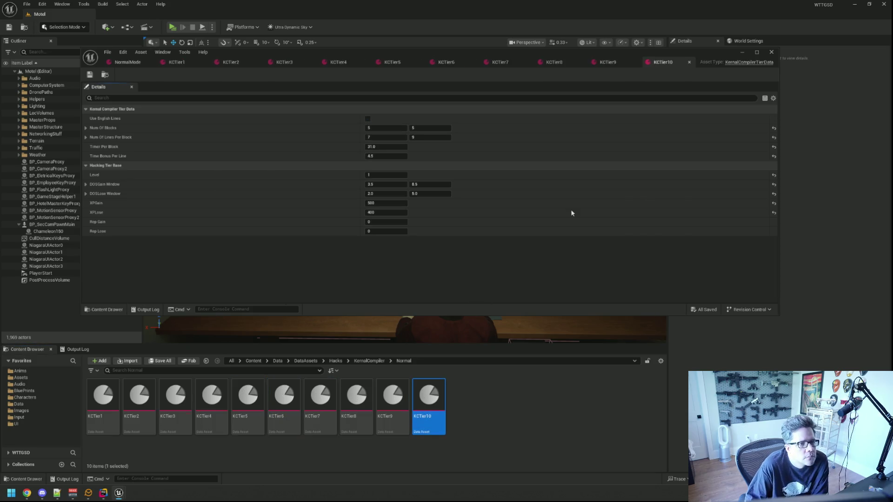
Set KCTier2's Level to 2 and KCTier4's Level to 4, then save all assets.
click(181, 63)
click(231, 63)
click(389, 175)
text(2)
key(Return)
click(285, 62)
click(339, 62)
click(380, 175)
text(4)
click(386, 64)
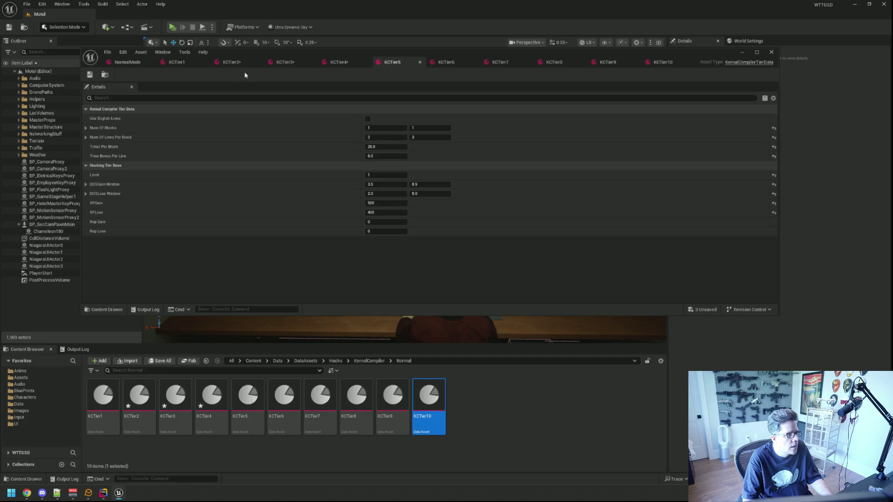
key(ctrl+shift+s)
Open the StackPusher Normal folder and its SPTier assets, including SPTier7, SPTier8 and SPTier9.
double_click(248, 401)
double_click(284, 401)
click(316, 401)
double_click(315, 400)
double_click(357, 401)
double_click(393, 401)
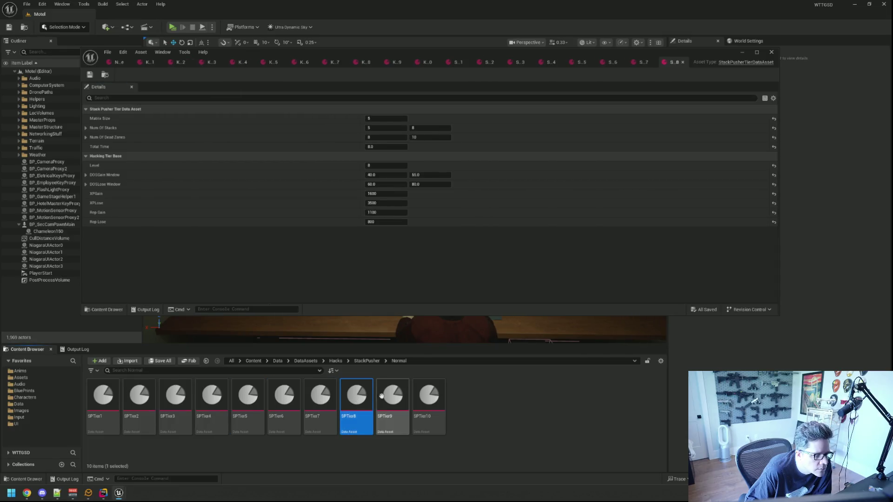
Open SPTier10, close the SPTier9 through SPTier1 tabs in turn, and return to KCTier1.
click(429, 401)
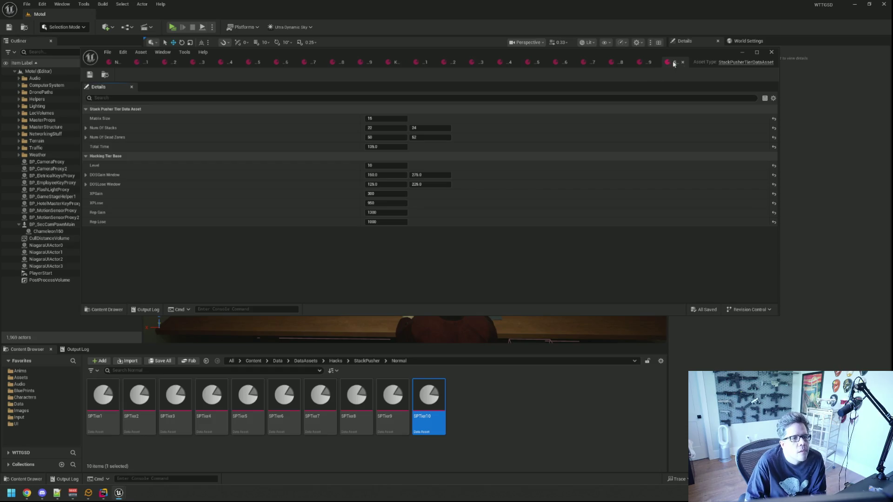
click(682, 62)
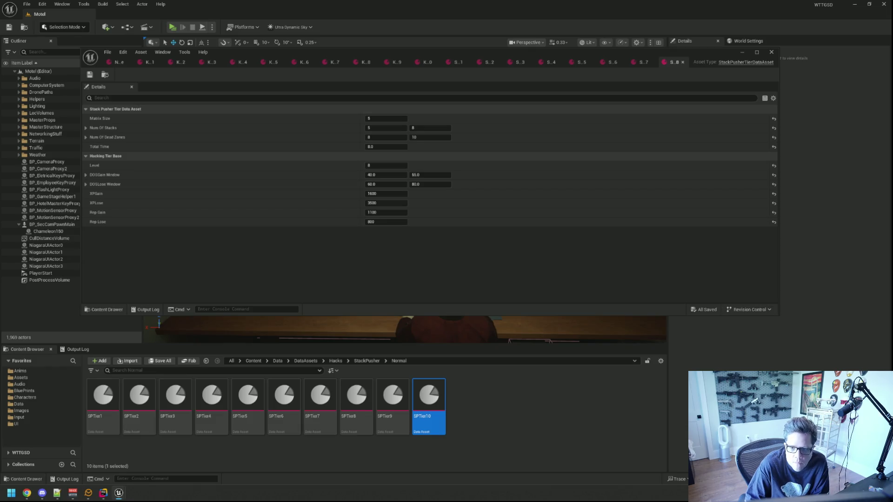
click(682, 62)
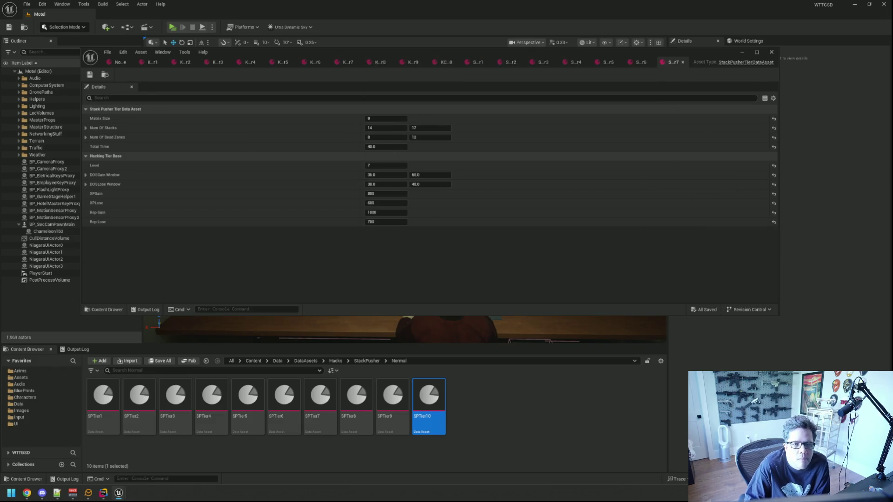
click(682, 62)
click(682, 62)
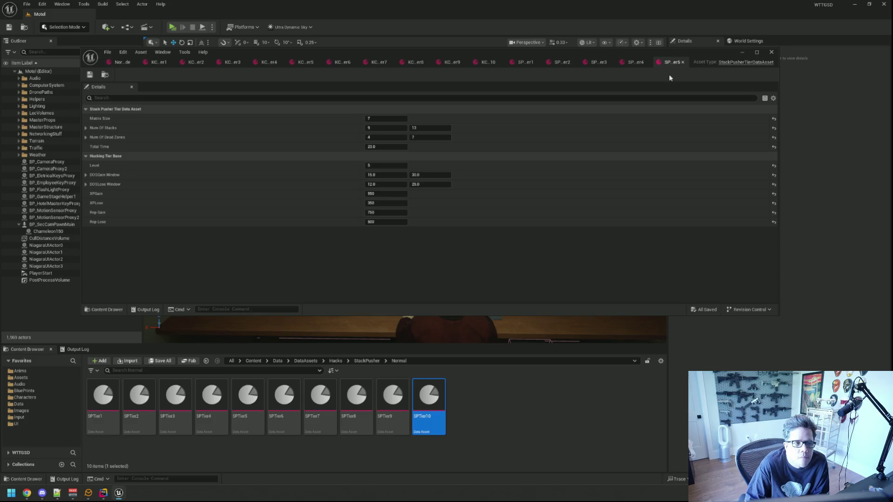
click(682, 62)
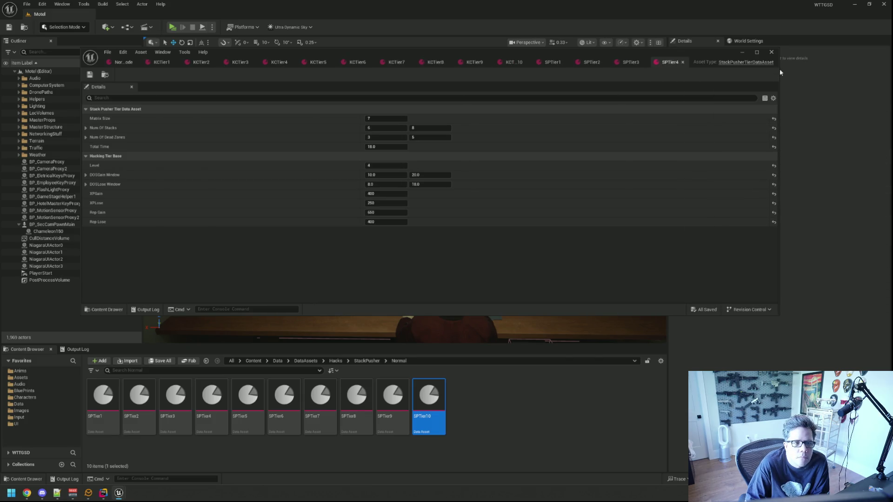
click(683, 62)
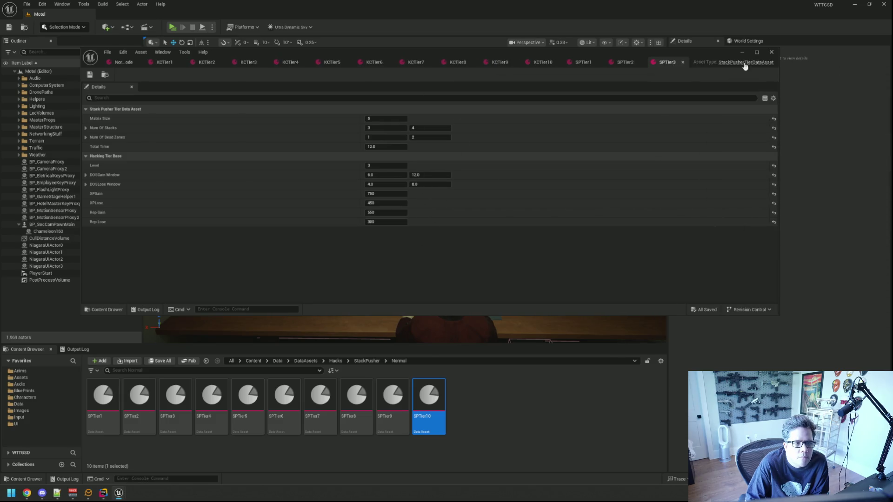
click(683, 62)
click(682, 62)
click(682, 61)
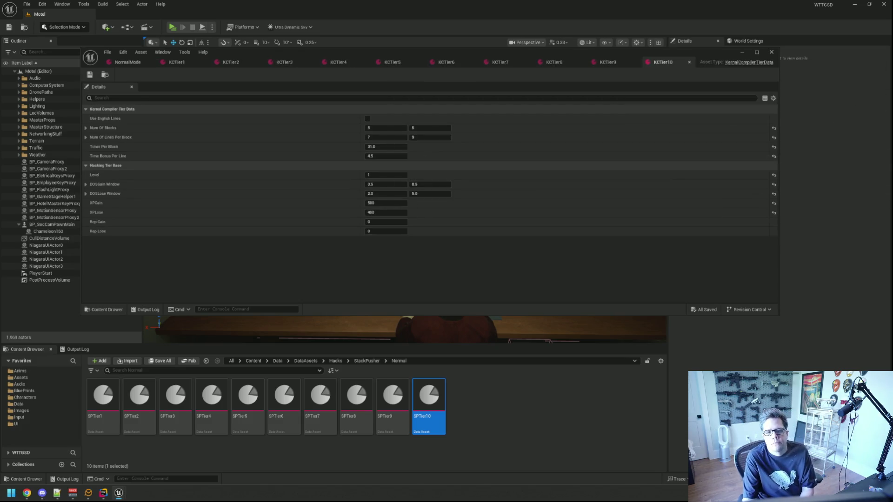
click(179, 62)
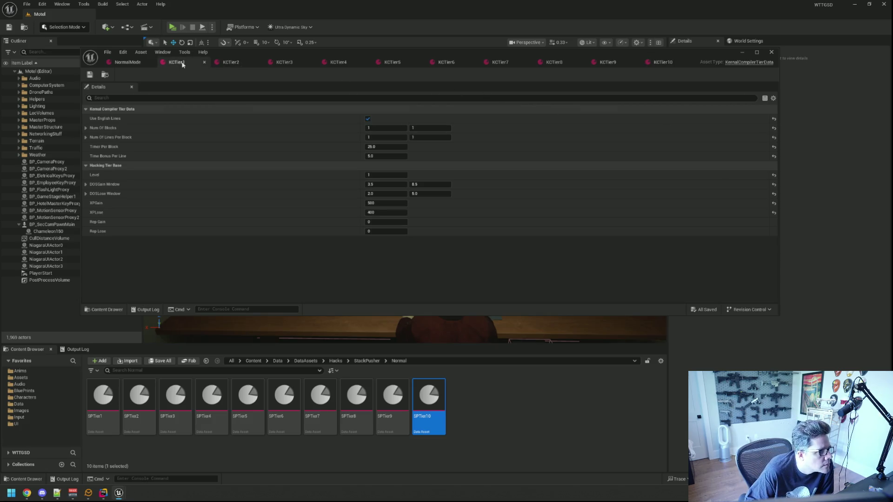
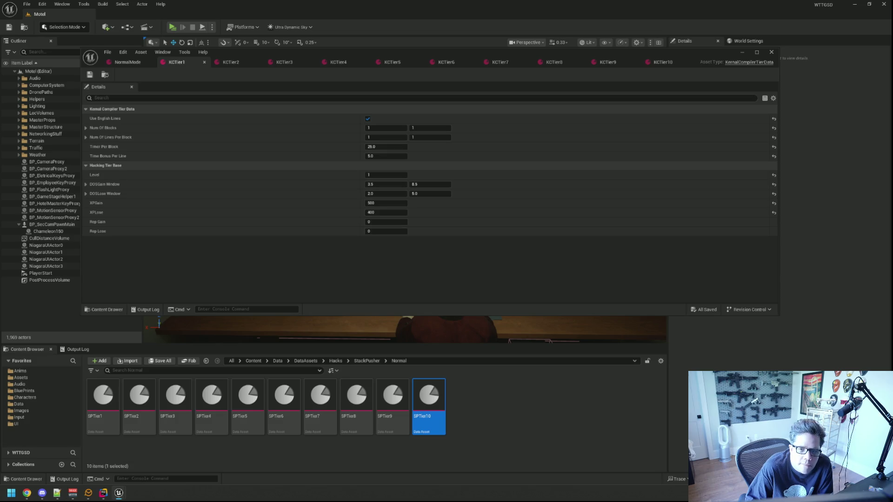
Paste the copied Hacking Tier Base values into KCTier1, KCTier2 and KCTier3.
right_click(143, 166)
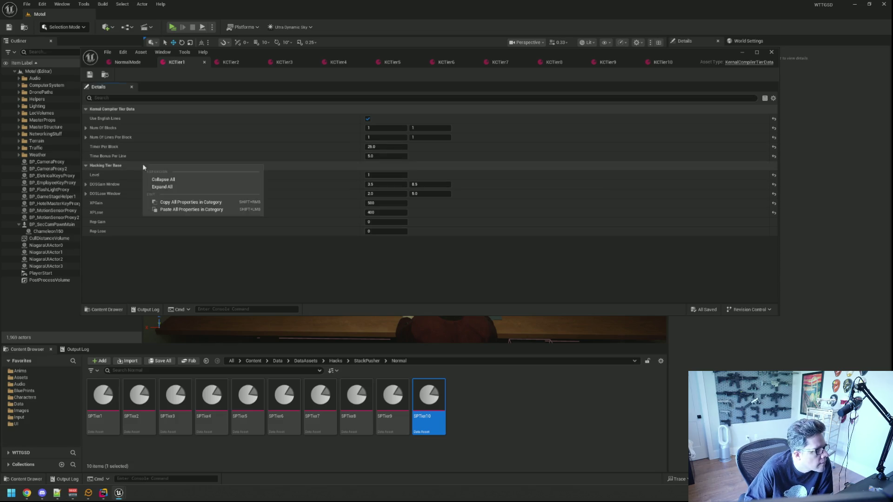
click(167, 210)
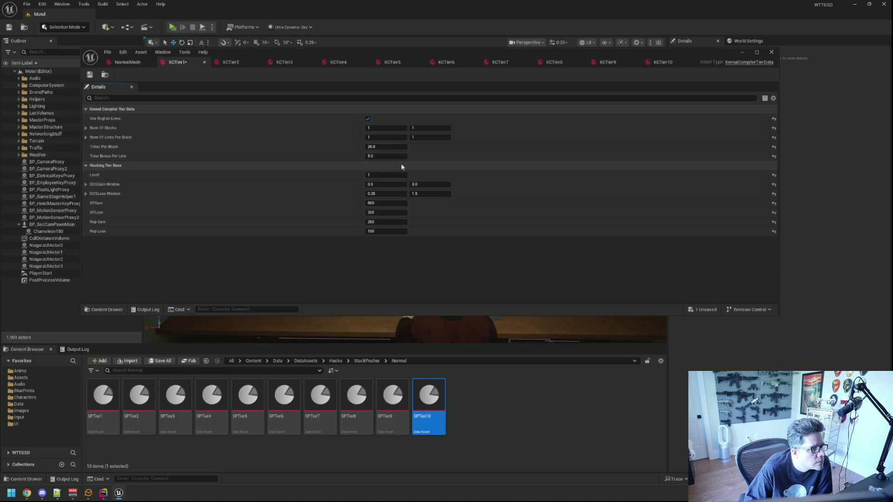
click(242, 62)
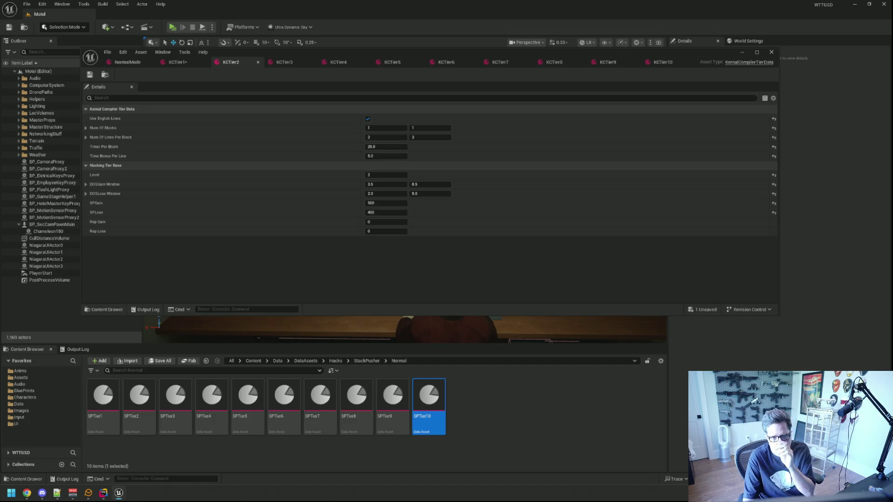
right_click(166, 109)
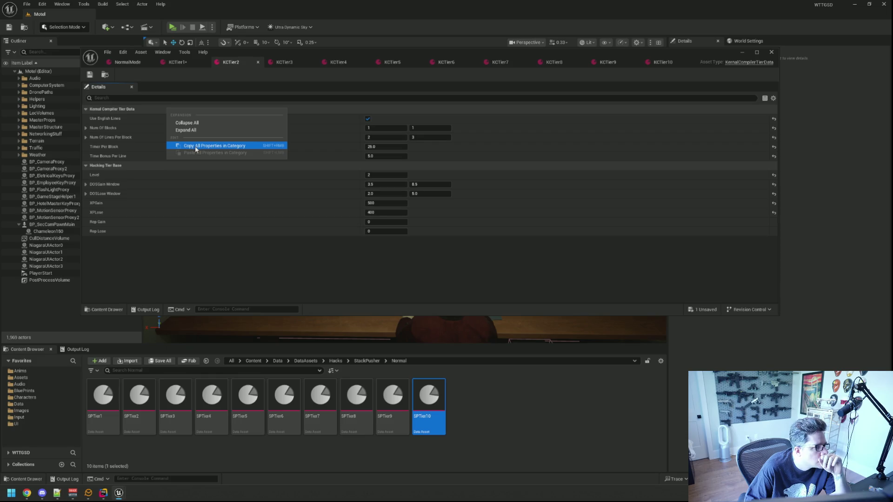
right_click(113, 166)
click(144, 212)
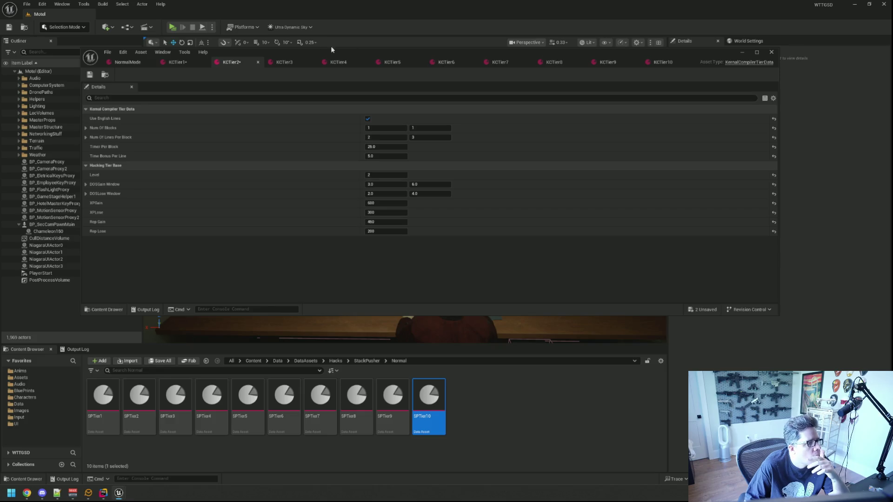
click(275, 61)
right_click(155, 172)
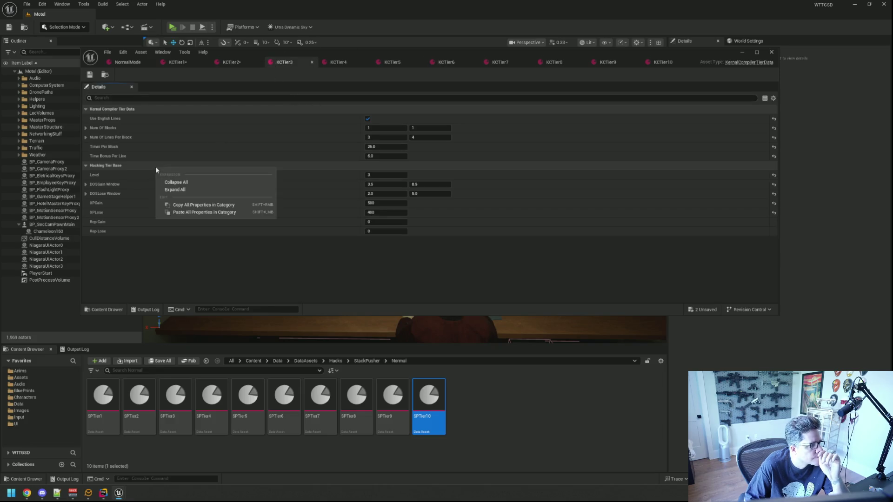
click(177, 214)
Paste the Hacking Tier Base values into KCTier4, KCTier5 and KCTier6.
click(339, 62)
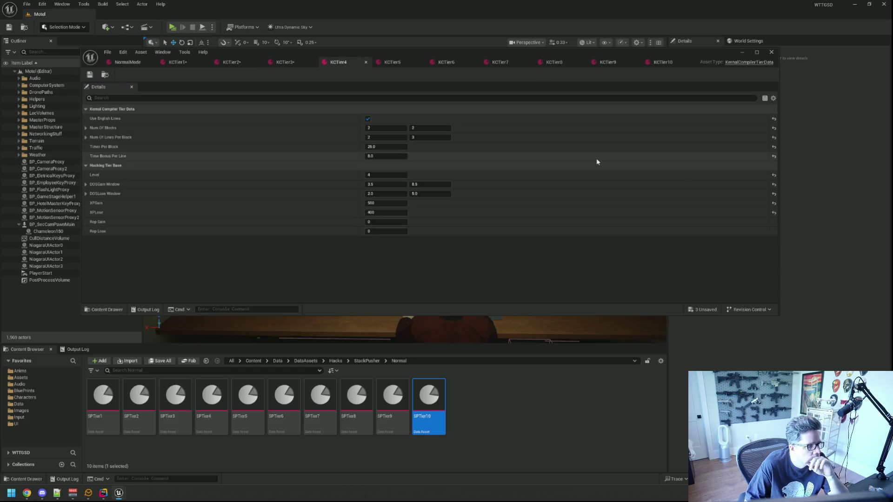
right_click(202, 166)
click(228, 212)
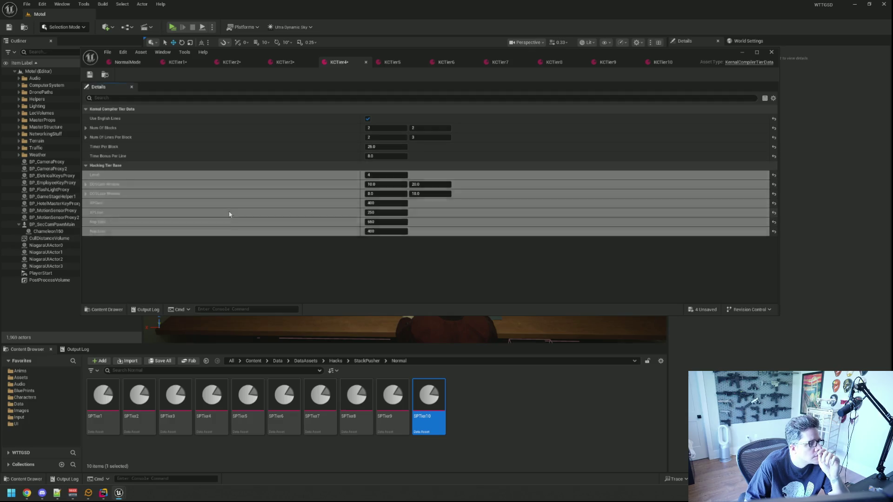
click(389, 62)
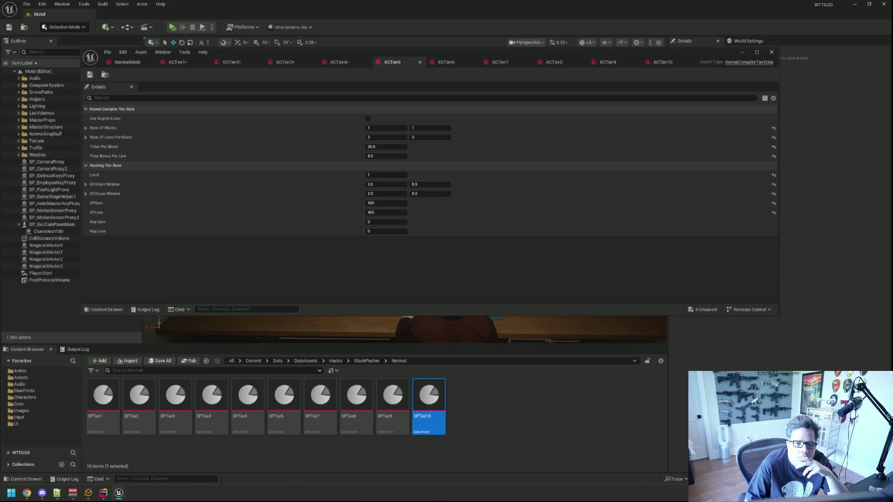
right_click(369, 167)
click(399, 211)
click(446, 63)
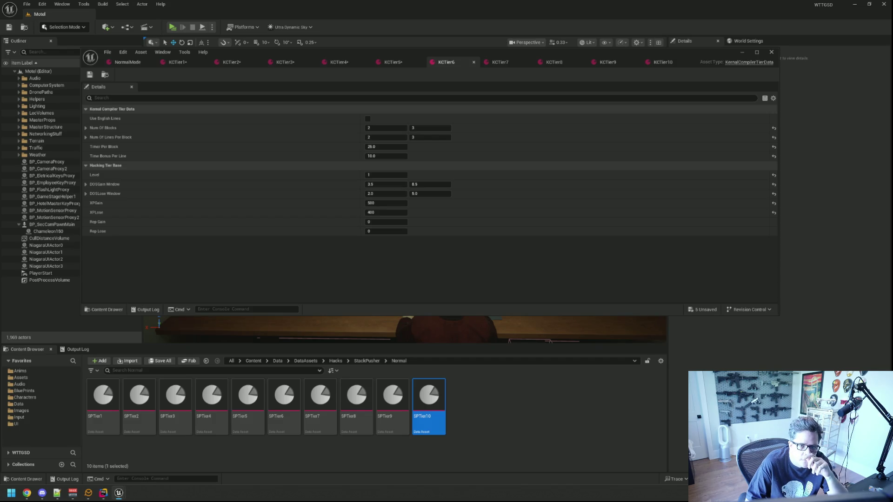
right_click(372, 166)
click(403, 211)
Paste the Hacking Tier Base values into KCTier7 through KCTier10.
click(511, 62)
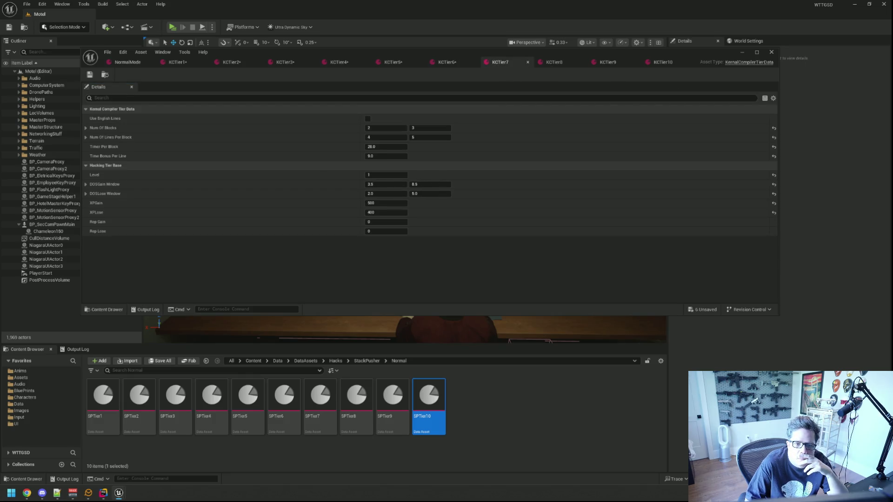
right_click(400, 166)
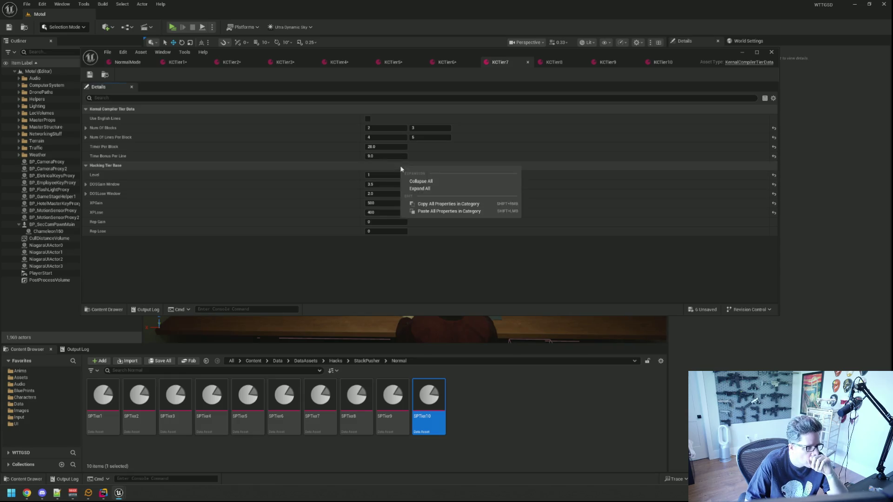
click(429, 212)
click(558, 62)
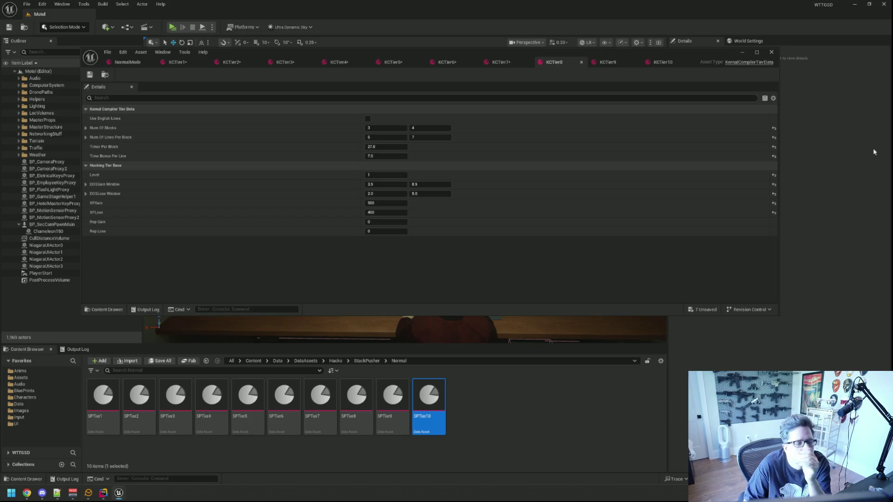
right_click(474, 166)
click(503, 208)
click(603, 63)
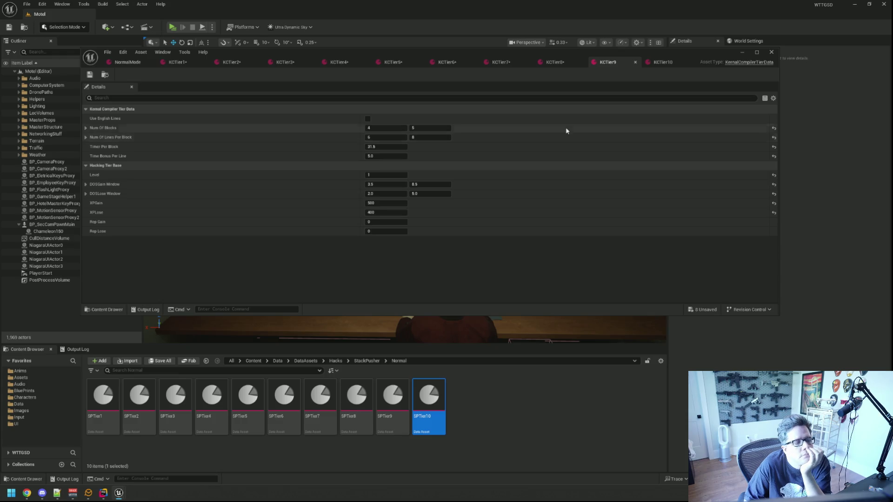
right_click(471, 166)
click(496, 209)
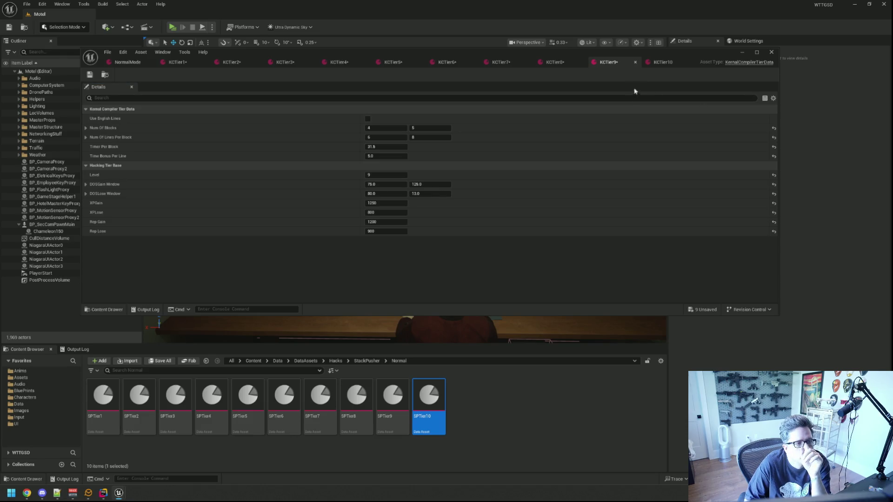
click(656, 62)
right_click(380, 167)
click(409, 213)
Save all modified tier assets and review the hacking values of KCTier4 through KCTier8.
key(ctrl+shift+s)
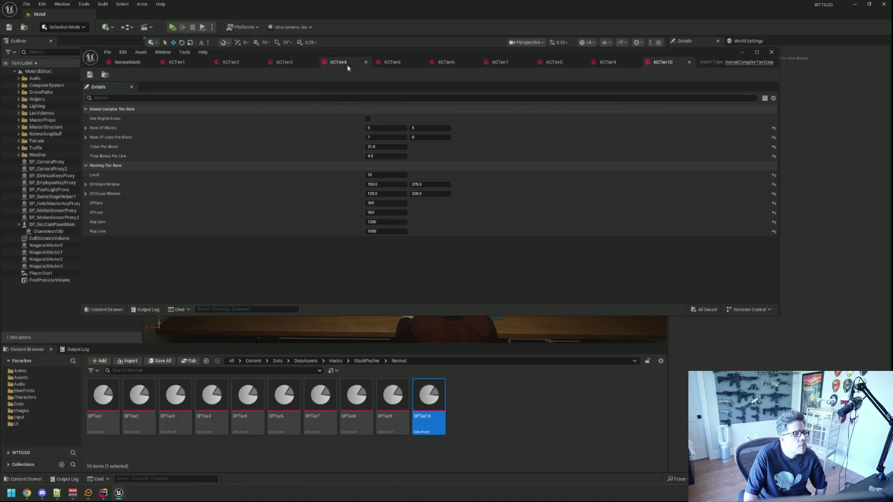
click(386, 65)
click(339, 63)
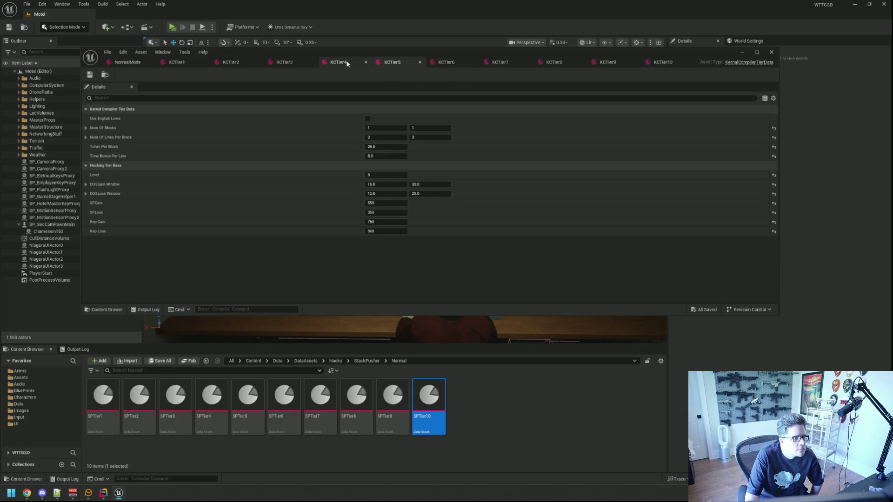
click(387, 64)
click(446, 63)
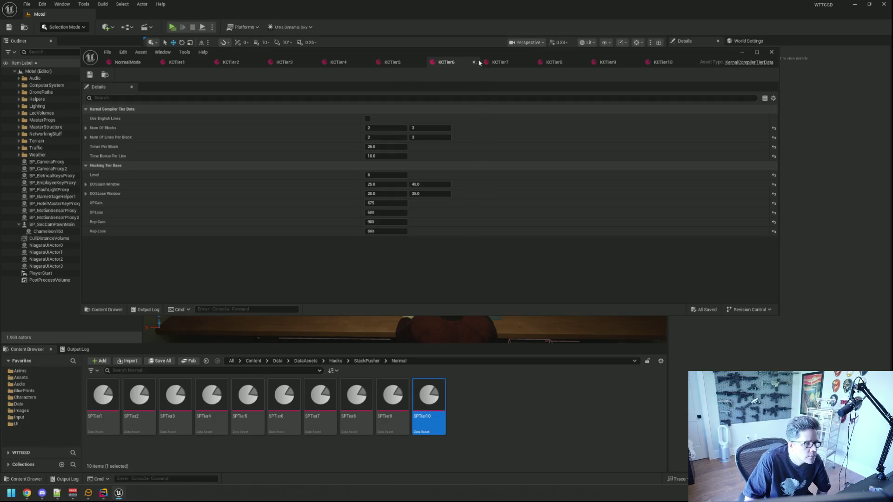
click(496, 64)
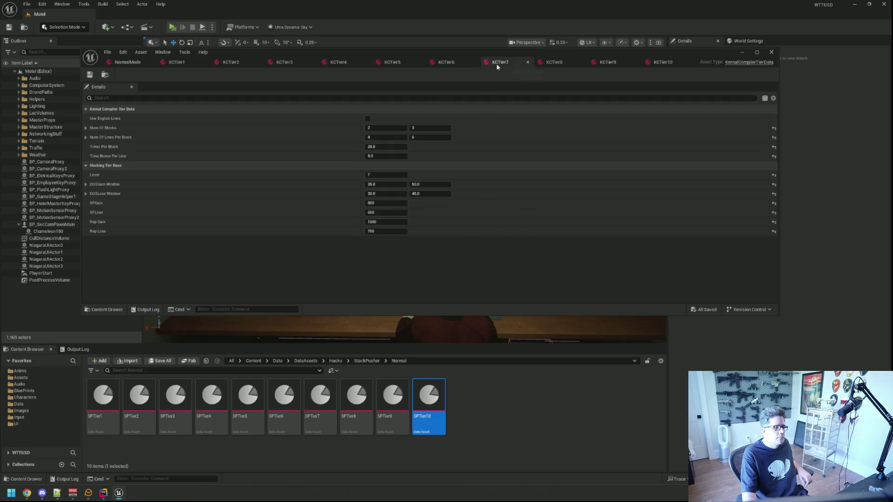
click(551, 66)
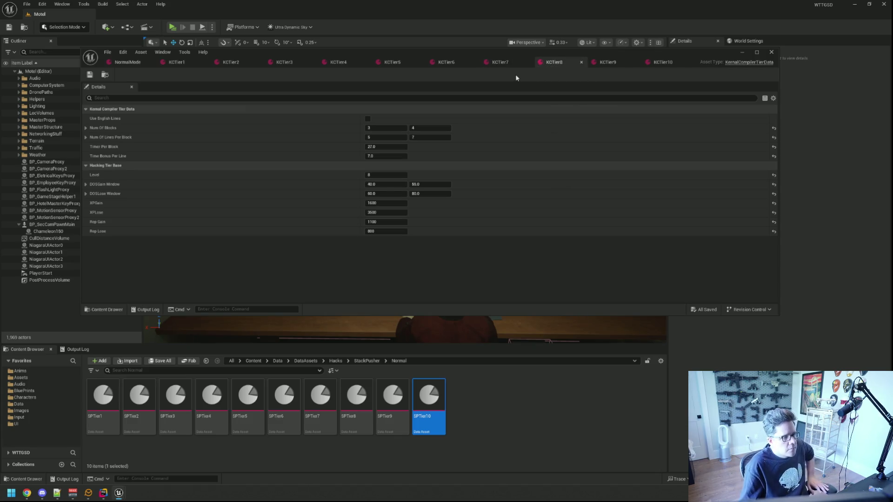
Compare the hacking values across KCTier6 to KCTier10, ending on KCTier8.
click(505, 64)
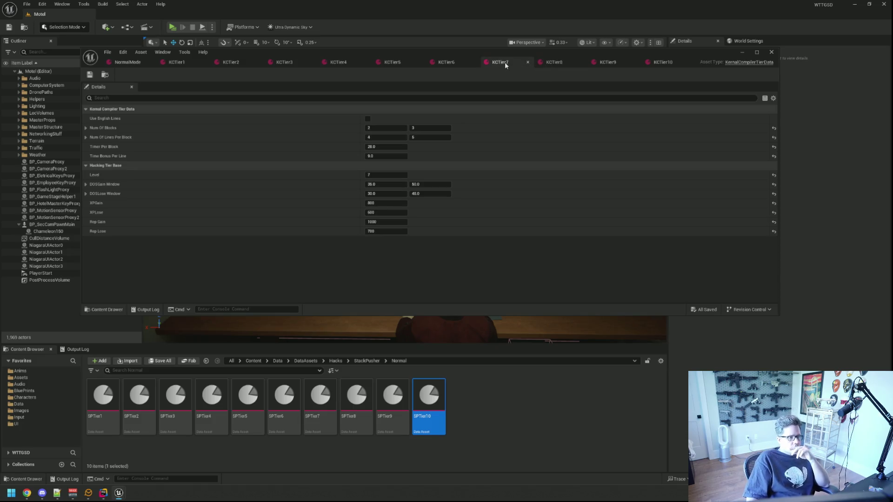
click(447, 63)
click(498, 64)
click(552, 62)
click(607, 62)
click(663, 62)
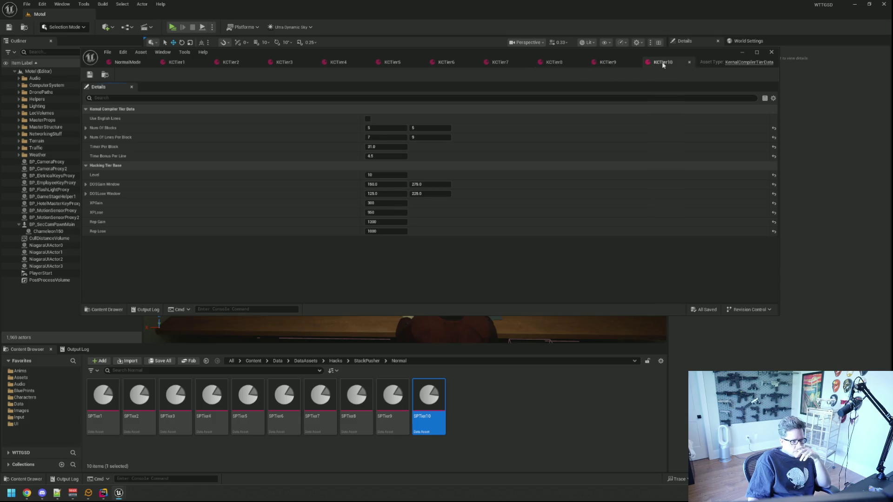
click(552, 63)
click(502, 64)
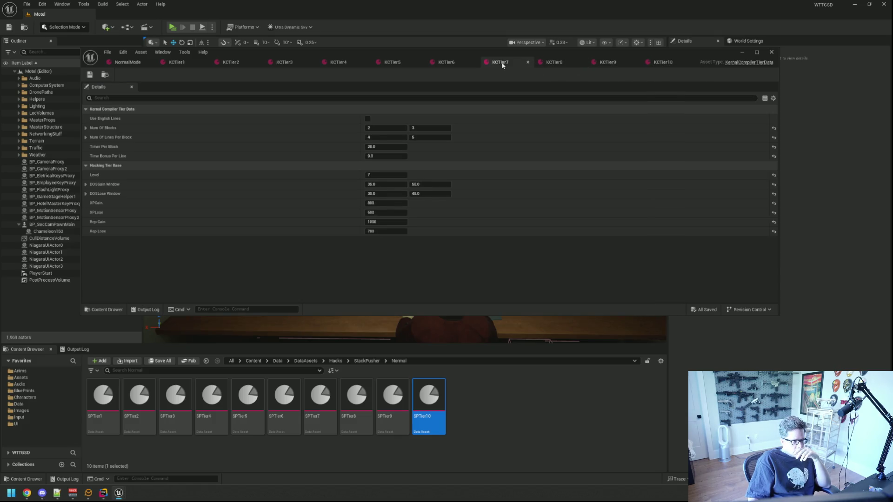
click(552, 63)
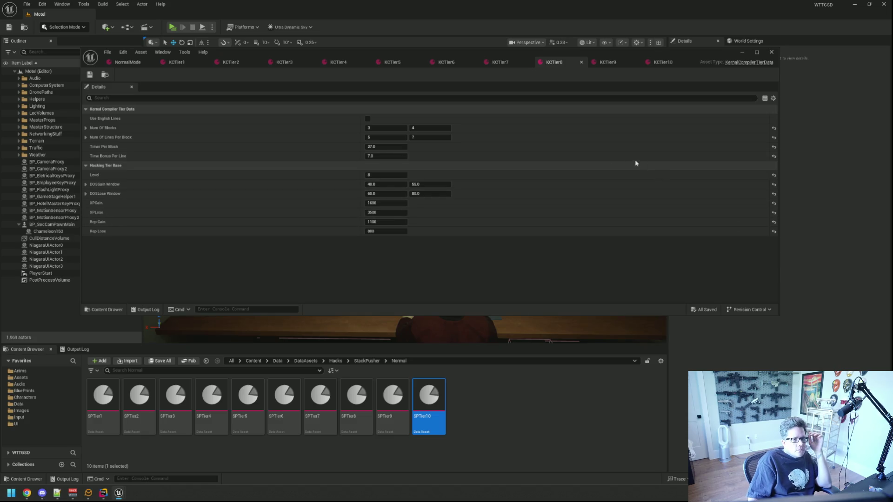
click(602, 63)
click(563, 65)
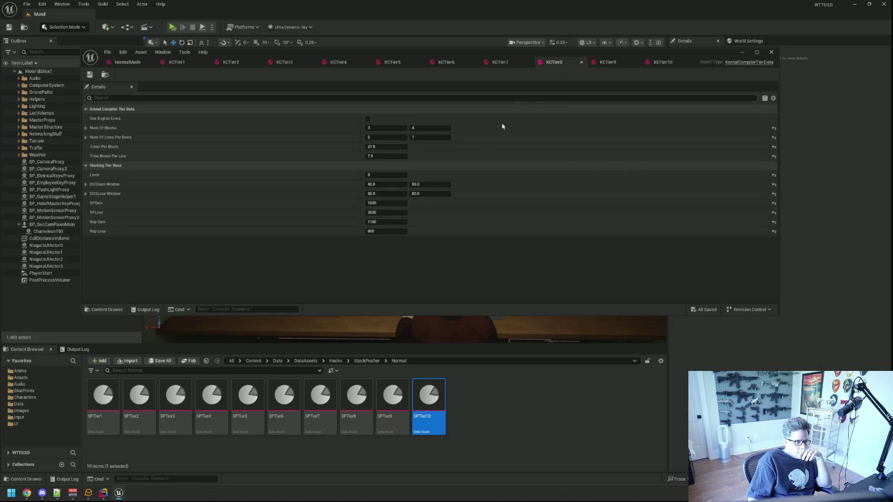
Set KCTier8's XP Gain to 1100 and XP Lose to 700, then save.
click(391, 203)
text(1)
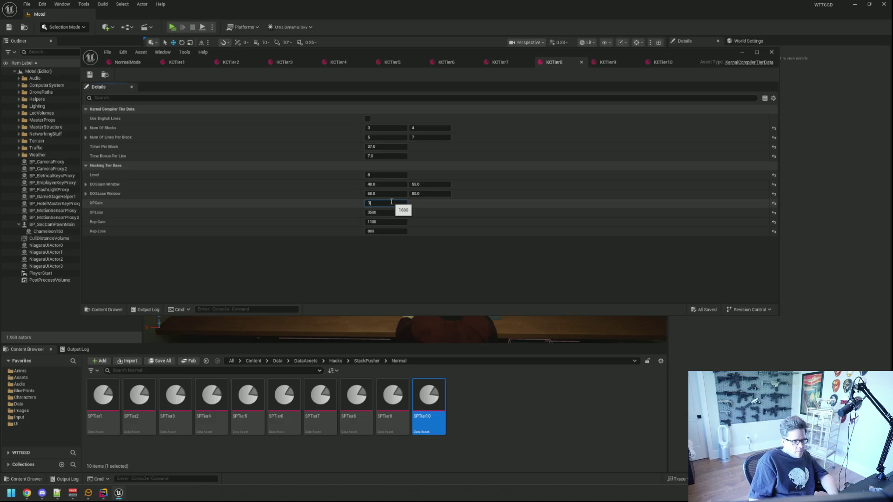
key(Tab)
text(900)
key(Return)
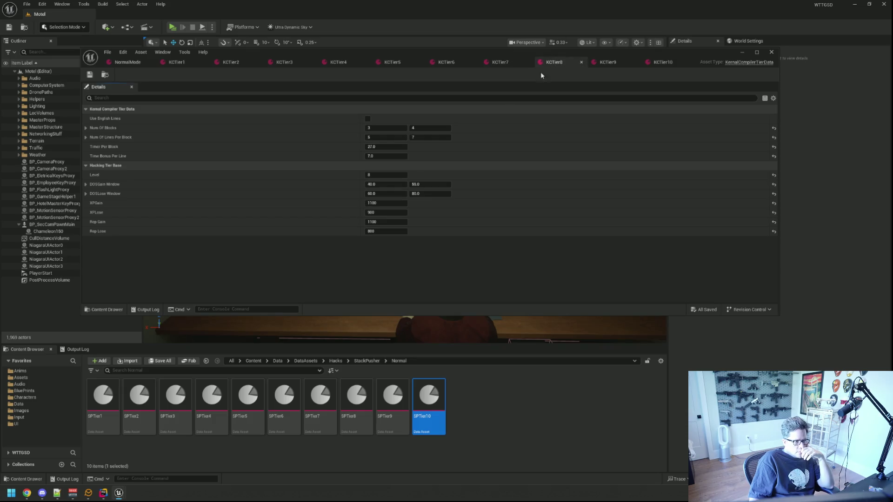
click(391, 212)
text(700)
key(Return)
key(ctrl+s)
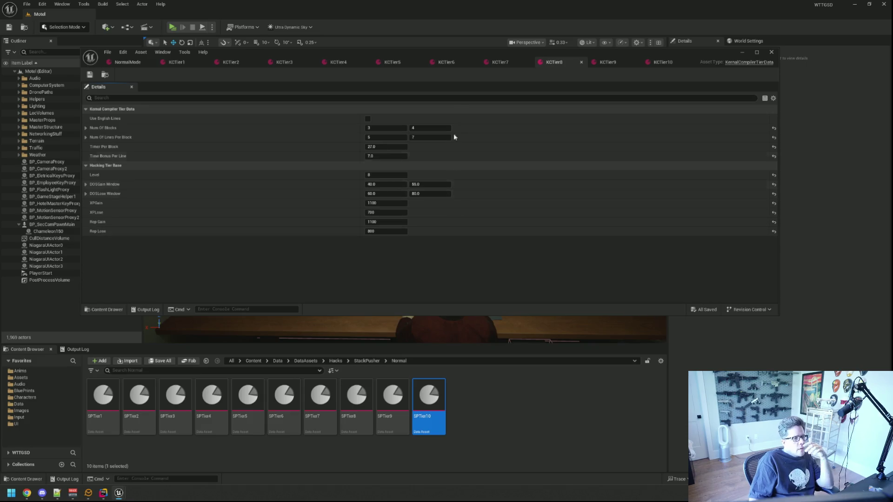
Raise KCTier1's Rep Gain from 250 to 350 and its Rep Lose by 100.
click(500, 63)
click(554, 63)
click(607, 63)
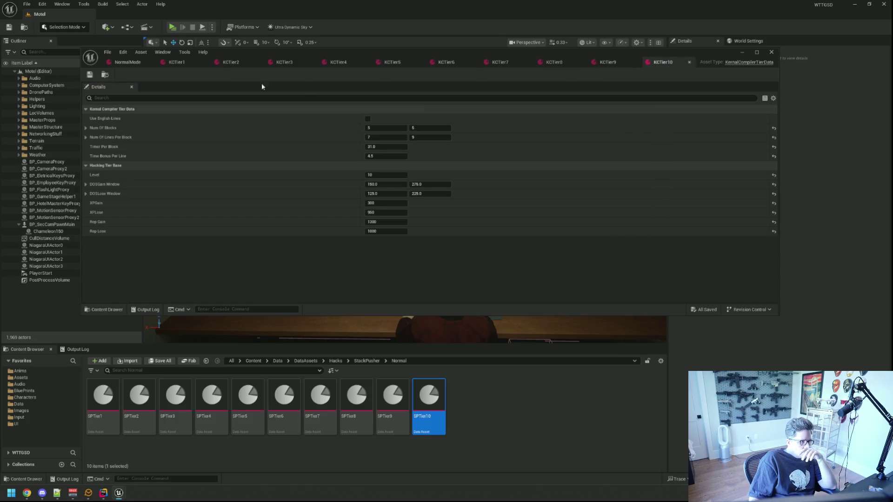
click(190, 63)
click(397, 223)
click(399, 223)
text(+)
text(00)
click(404, 234)
click(404, 234)
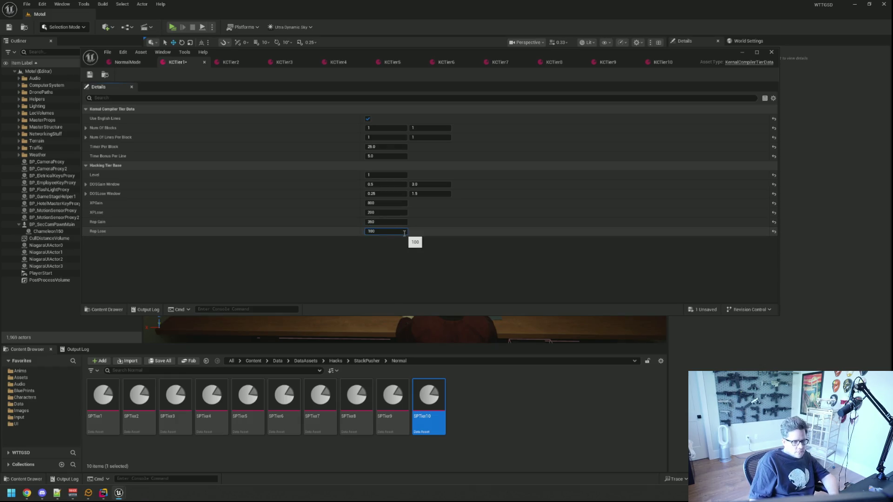
text(+100)
key(Return)
Set KCTier2's Rep Gain to 550, raise its Rep Lose, and save.
click(233, 62)
click(399, 222)
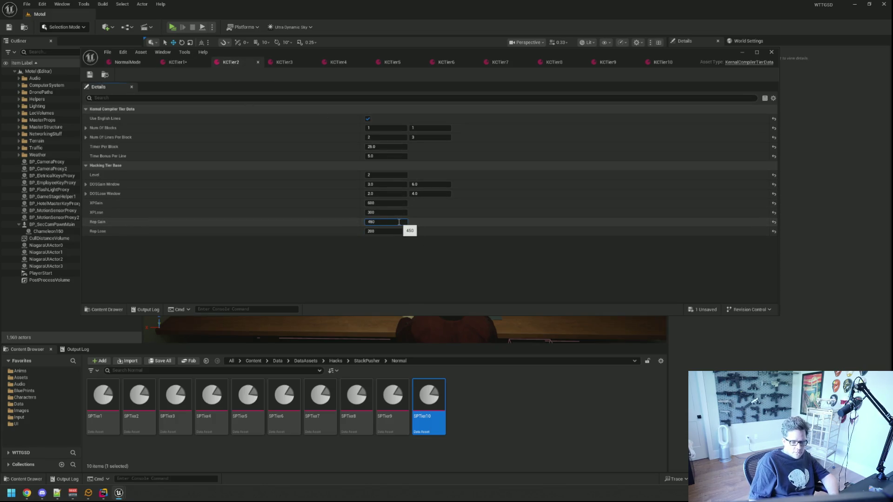
click(401, 231)
click(400, 231)
text(0)
key(Return)
key(ctrl+shift+s)
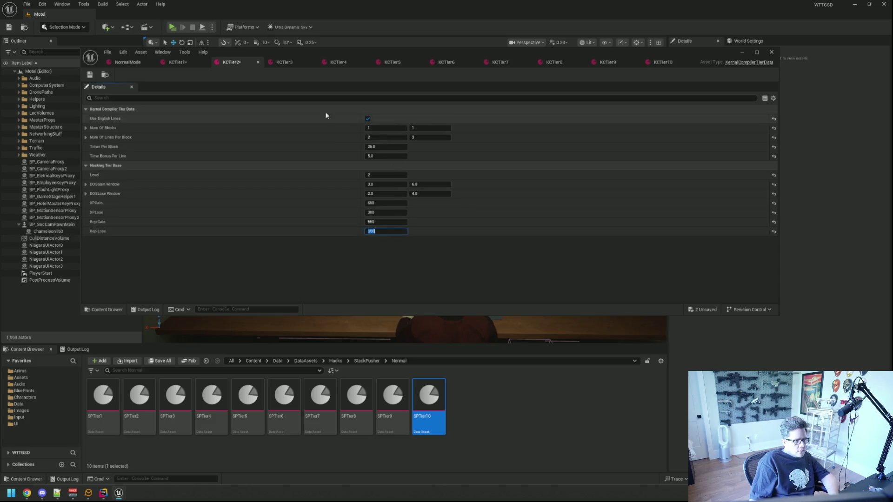
Set KCTier3's Rep Gain to 650 and Rep Lose to 400, and save.
click(286, 62)
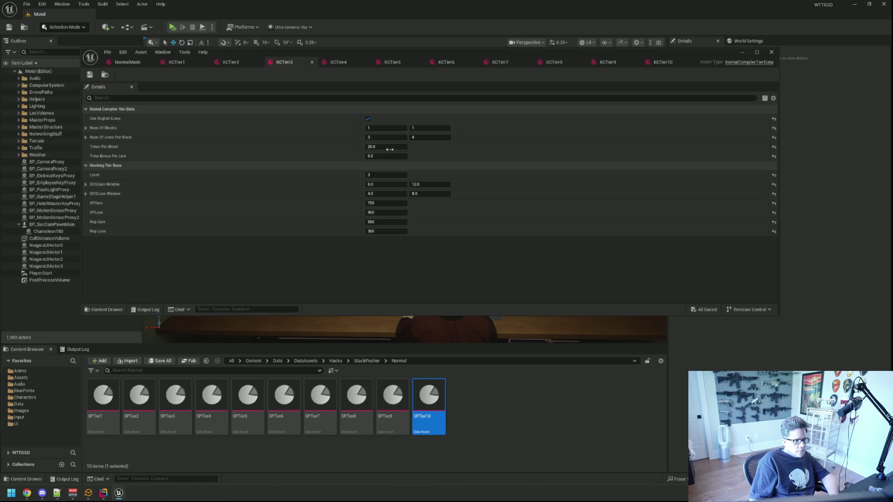
text(00)
key(Return)
click(390, 231)
text(100)
key(Return)
key(ctrl+shift+s)
Raise KCTier4's Rep Gain and Rep Lose values and save.
click(339, 62)
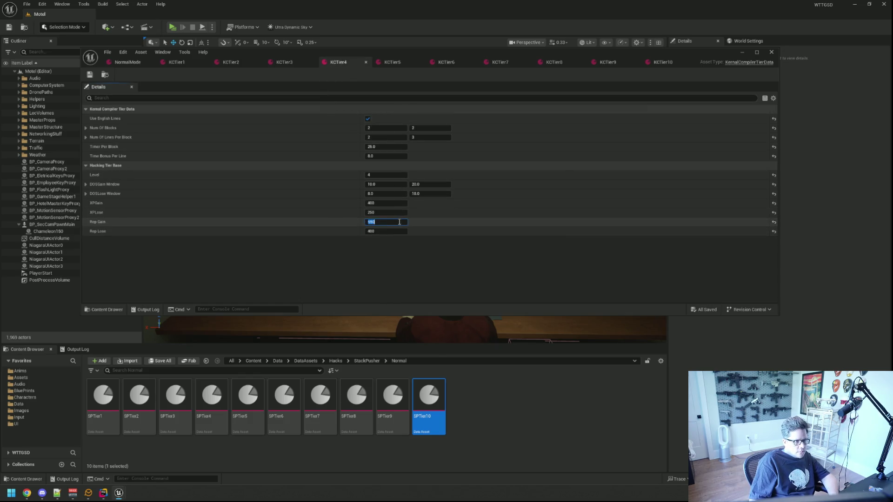
text(100)
click(405, 230)
key(Return)
key(ctrl+shift+s)
Set KCTier5's Rep Gain to 850 and Rep Lose to 550, and save.
click(392, 62)
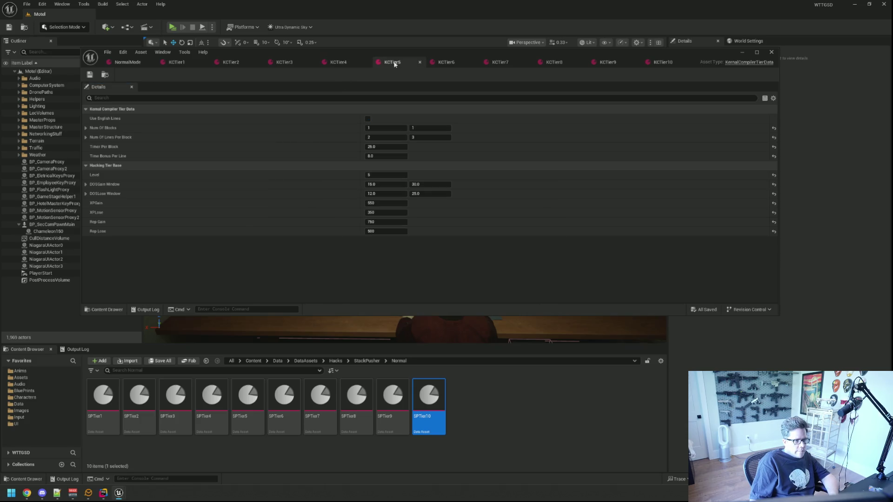
click(399, 221)
click(395, 230)
text(+50)
key(Return)
key(ctrl+shift+s)
Set KCTier6's Rep Gain to 1000, update its Rep Lose, and save.
click(449, 63)
click(396, 222)
click(396, 222)
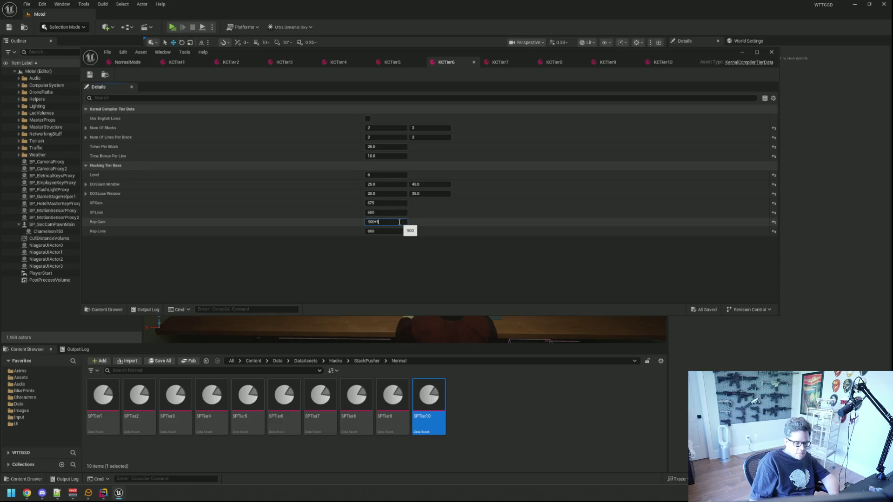
click(395, 230)
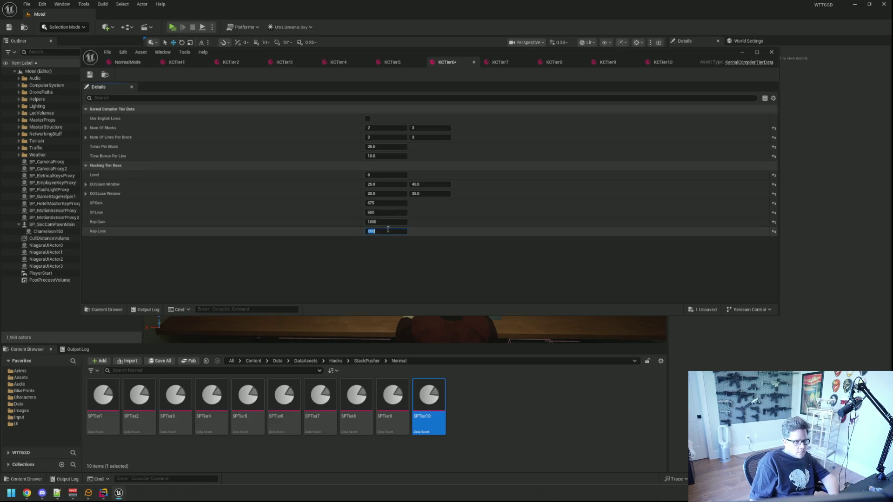
click(393, 231)
key(Return)
key(ctrl+shift+s)
Set KCTier7's Rep Gain to 1100, update its Rep Lose, and save.
click(500, 62)
click(398, 222)
text(1100)
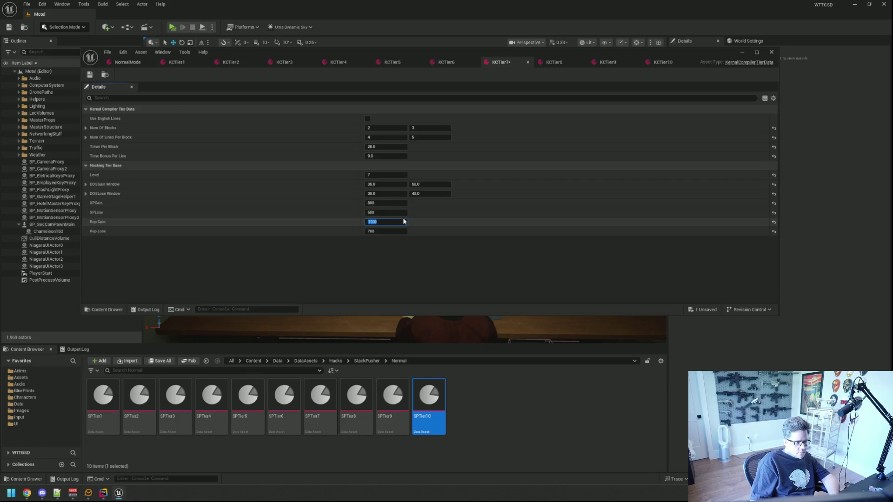
click(393, 231)
key(Return)
key(ctrl+shift+s)
Set KCTier8's Rep Gain to 1200 and Rep Lose to 850, and save.
click(554, 62)
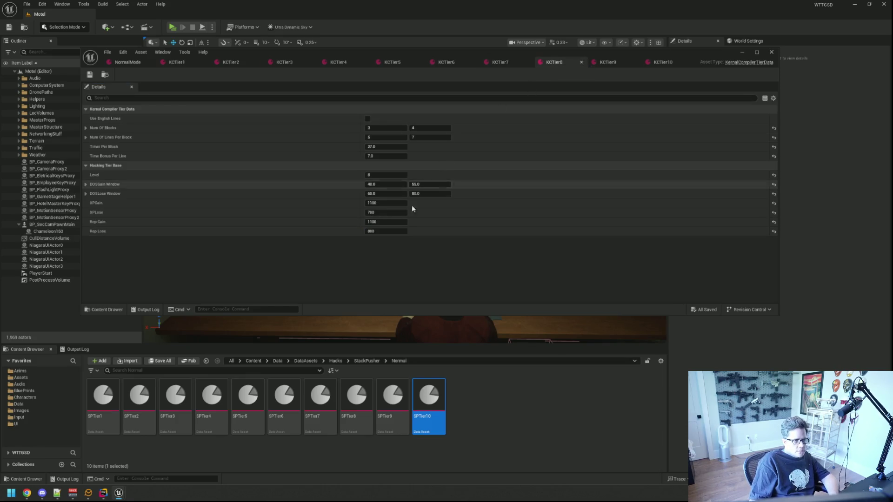
text(0)
key(Return)
click(393, 231)
text(850)
key(Return)
key(ctrl+s)
Set KCTier9's Rep Gain to 1300 and Rep Lose to 950, and save.
click(608, 62)
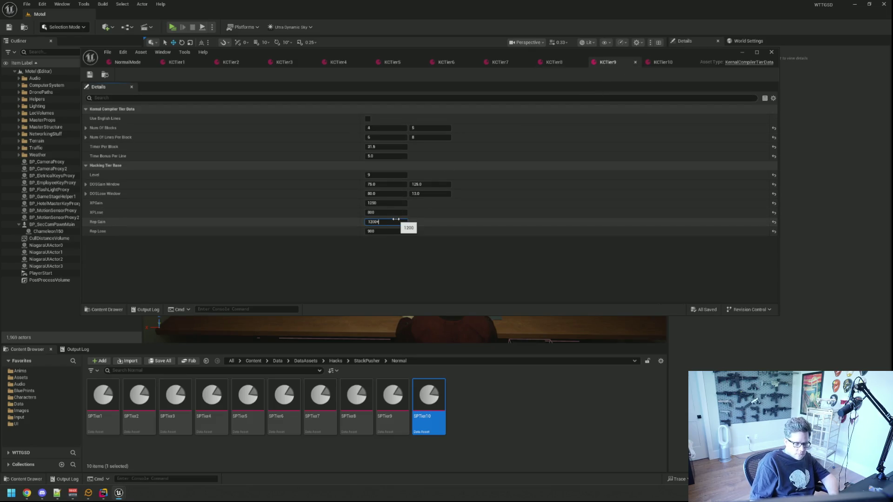
key(Return)
click(383, 233)
text(+100)
key(Return)
key(ctrl+s)
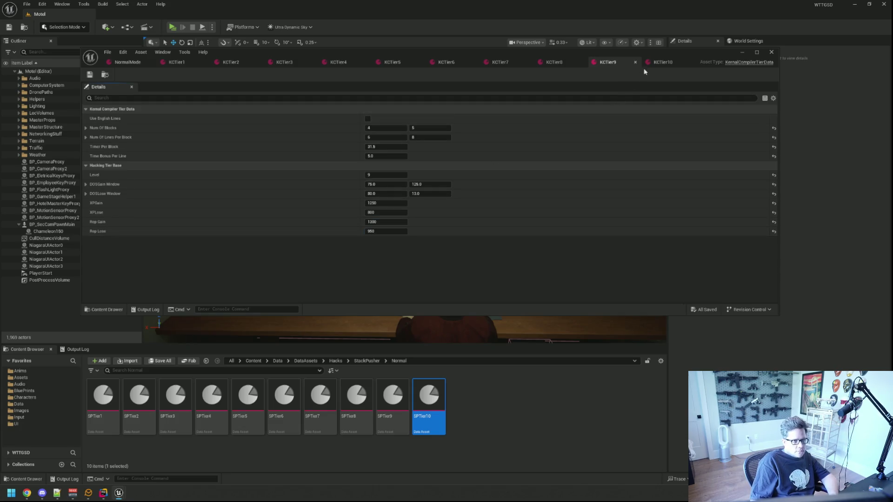
Set KCTier10's Rep Gain to 1400 and Rep Lose to 1050, and save.
click(653, 62)
click(398, 221)
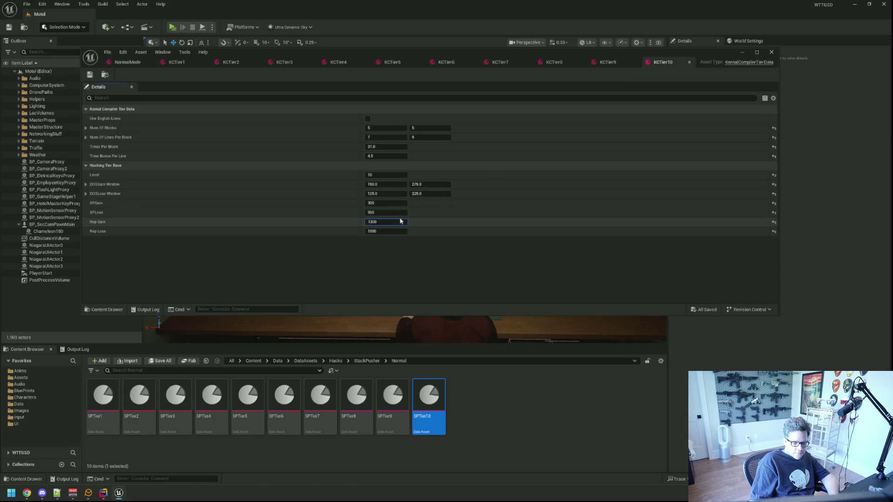
key(Return)
click(399, 231)
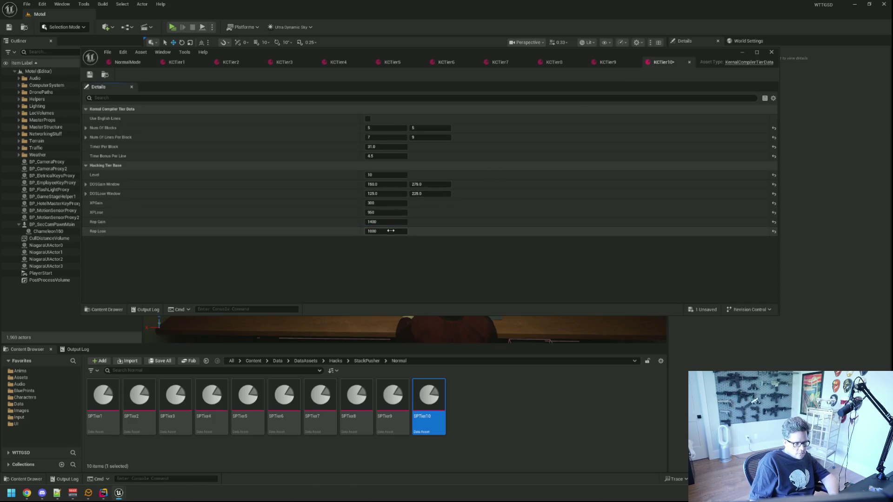
text(50)
key(Return)
key(ctrl+s)
click(181, 63)
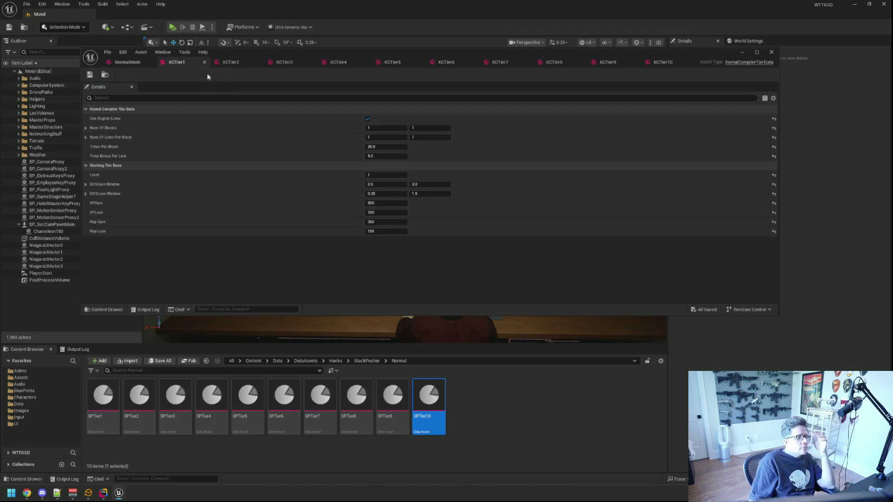
Set KCTier1's DOSGain Window to 2–4 and DOSLose Window X to 1, then save.
click(395, 185)
text(2)
key(Tab)
text(4)
key(Tab)
text(1)
key(Tab)
key(ctrl+s)
On KCTier2, set DOSGain Window to 4–8 and DOSLose Window X to 3, then save.
click(232, 63)
click(393, 184)
text(4)
key(Tab)
text(8)
key(Tab)
text(3)
key(Tab)
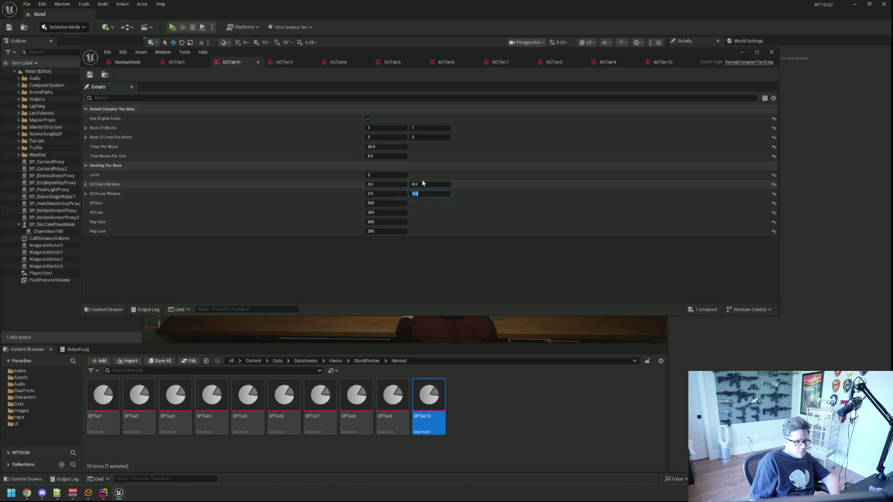
key(ctrl+s)
On KCTier3, set DOSGain Window to 10–18 and DOSLose Window to 10–17, then save.
click(288, 63)
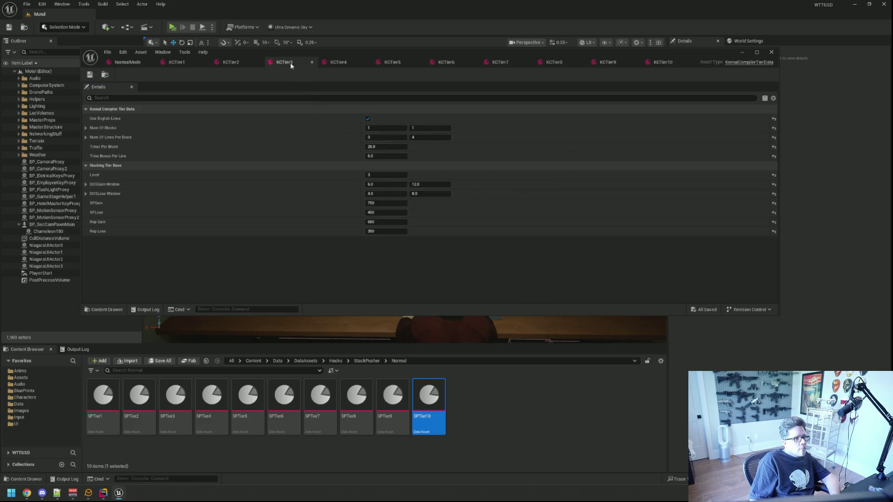
click(396, 181)
text(10)
key(Tab)
text(18)
key(Tab)
text(10)
key(Tab)
text(17)
key(Return)
key(ctrl+s)
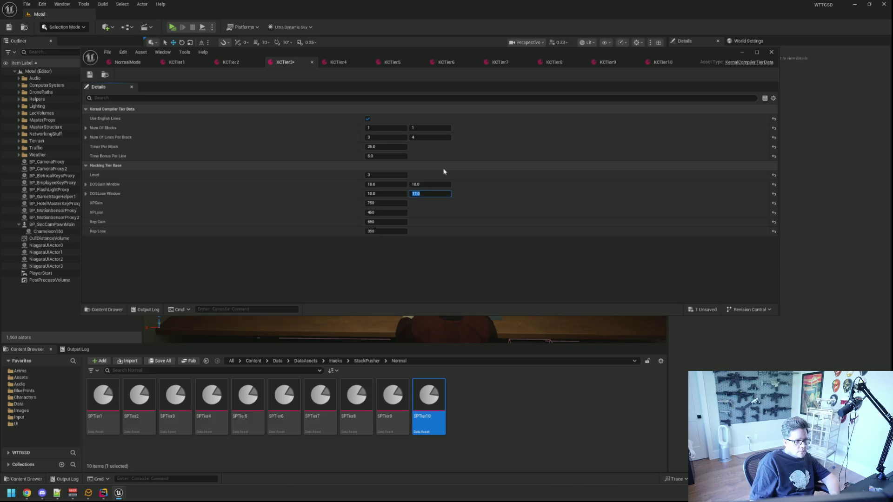
On KCTier4, set DOSGain Window to 20–30 and DOSLose Window to 18–36, then save.
click(341, 63)
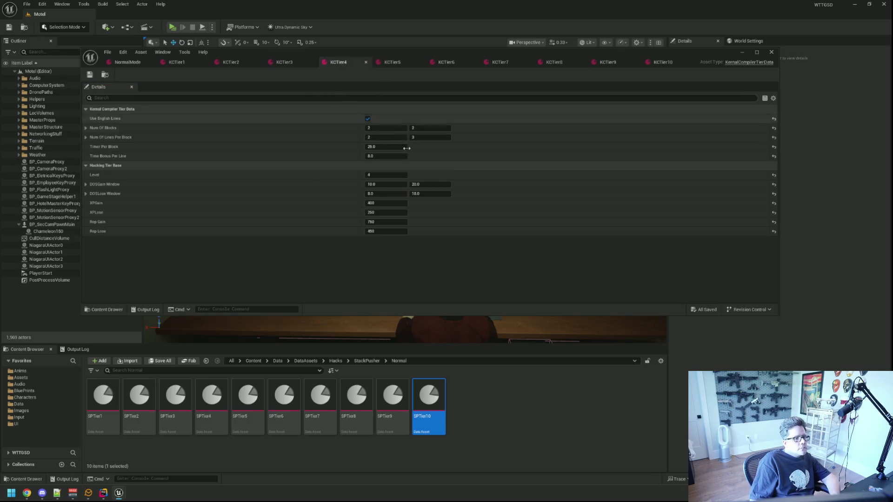
click(399, 184)
text(20)
key(Tab)
text(30)
key(Tab)
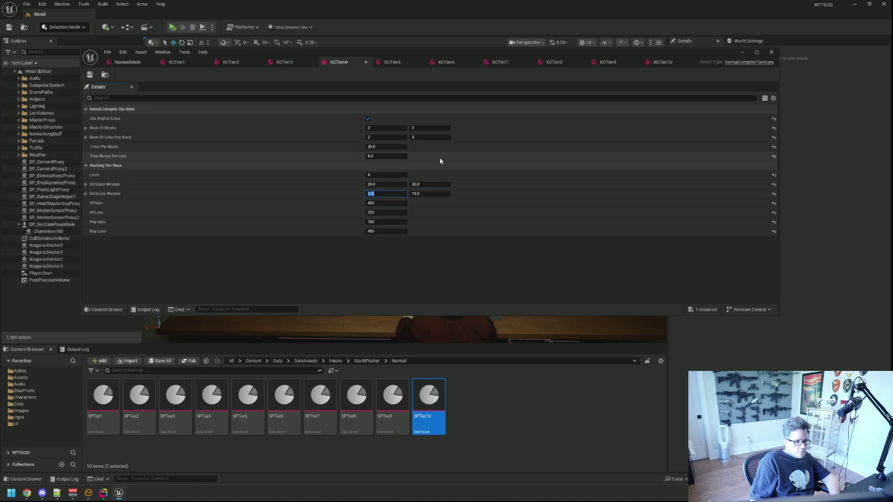
text(18)
key(Tab)
text(36)
key(Return)
key(ctrl+s)
On KCTier5, set DOSGain Window to 30–45 and DOSLose Window to 28–44, then save.
click(391, 62)
click(396, 185)
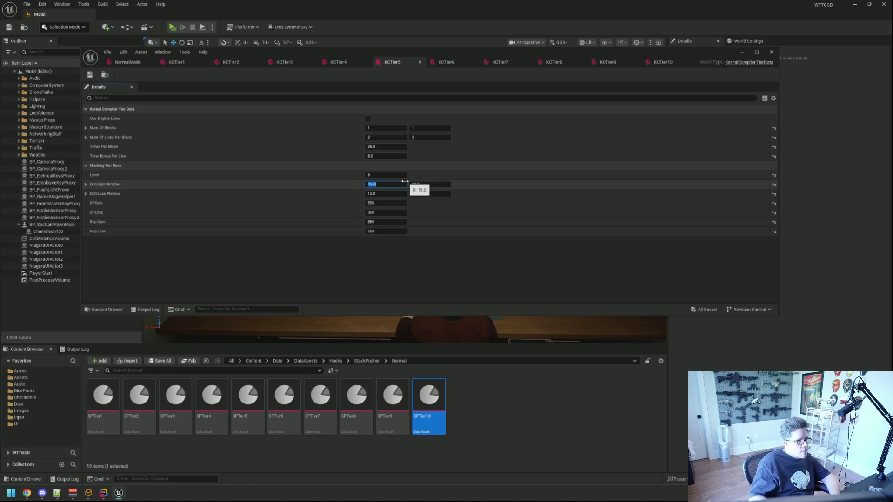
text(30)
key(Tab)
text(50)
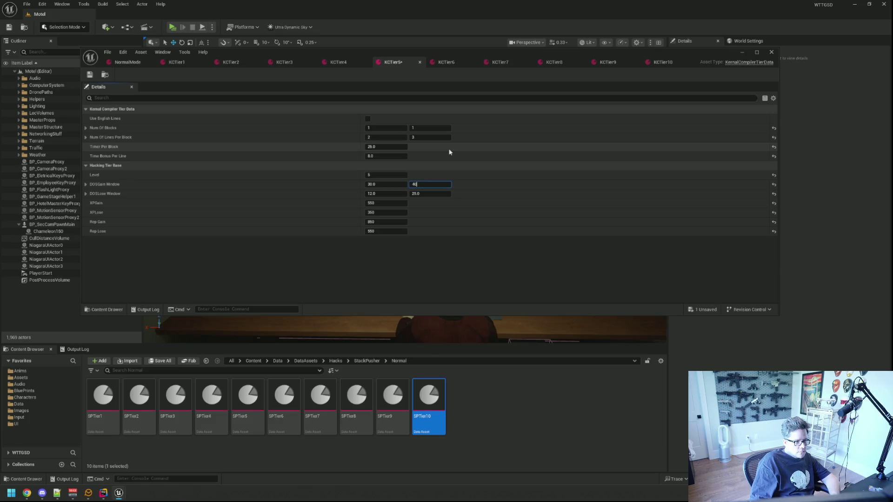
key(Tab)
text(2)
key(Tab)
text(44)
key(Return)
key(ctrl+s)
On KCTier6, set DOSGain Window to 45–65 and DOSLose Window X to 40, then save.
click(443, 66)
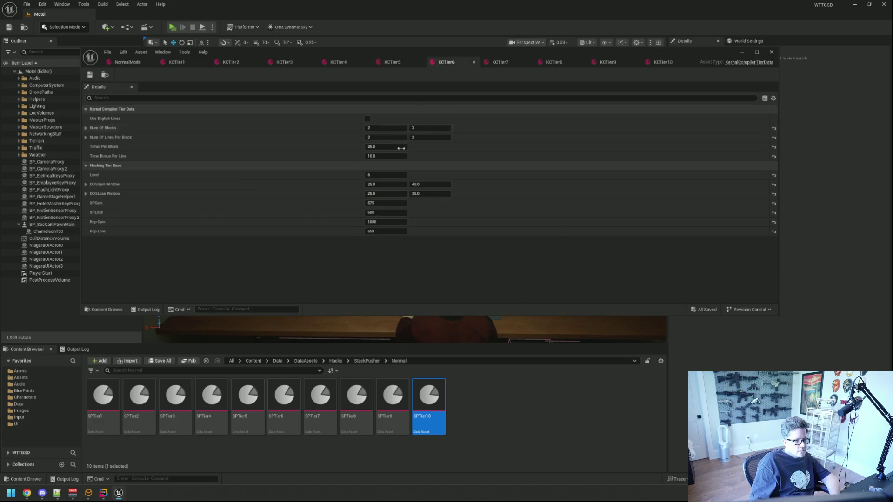
click(395, 185)
key(Escape)
click(386, 184)
text(45)
key(Tab)
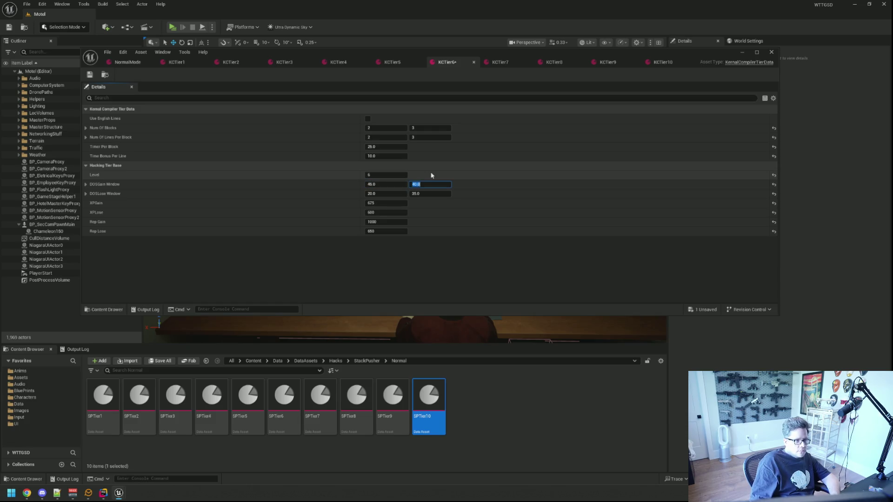
text(75)
key(Tab)
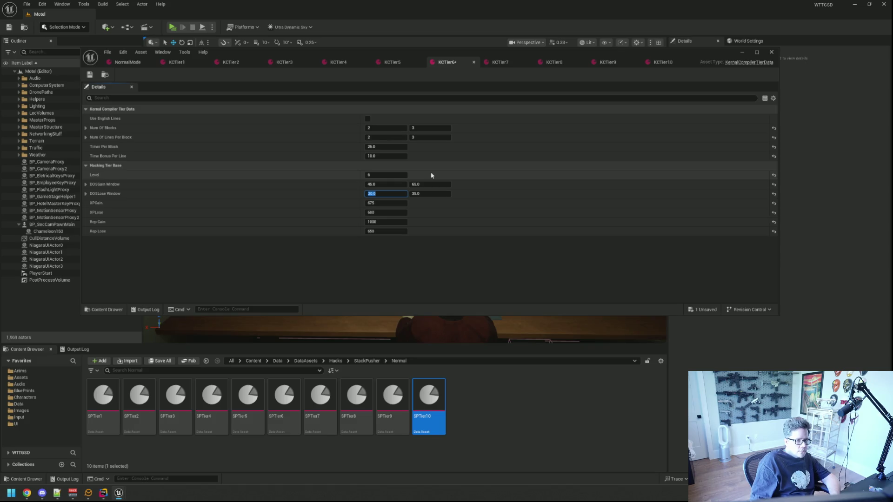
text(40)
key(Tab)
text(60)
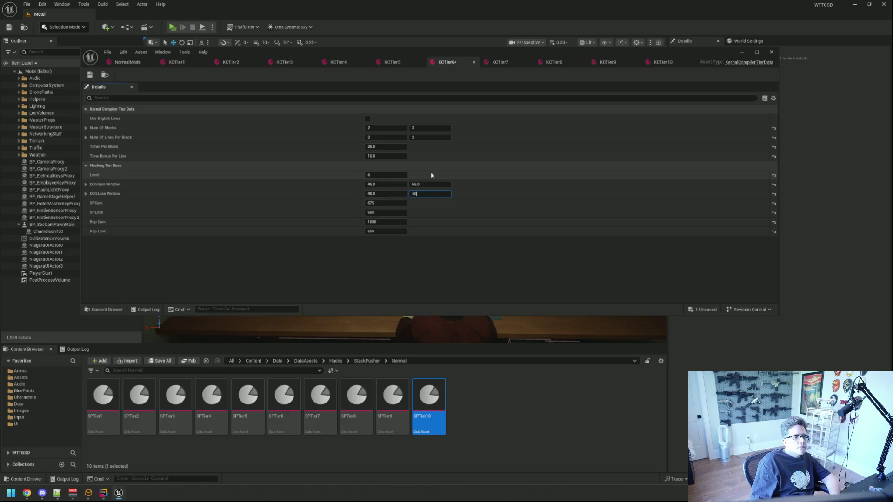
key(ctrl+s)
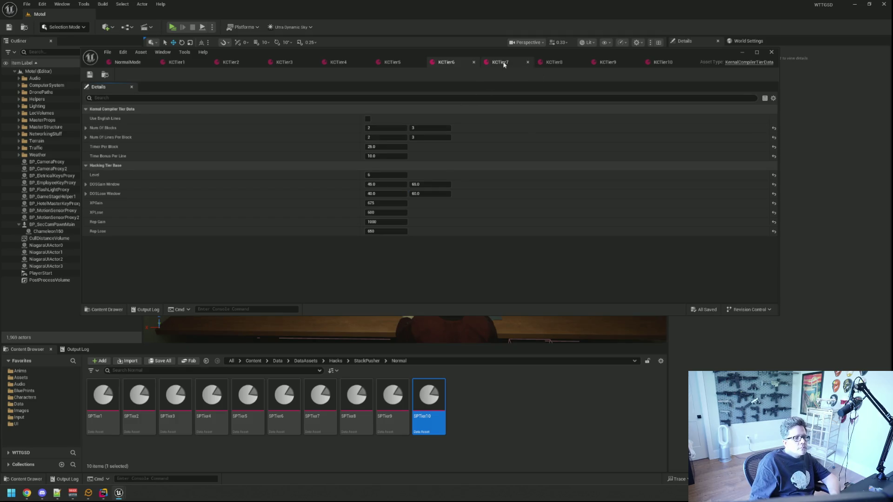
On KCTier7, set DOSGain Window to 65–100 and DOSLose Window to 65–100, then save.
click(500, 61)
click(386, 184)
text(65)
key(Tab)
text(100)
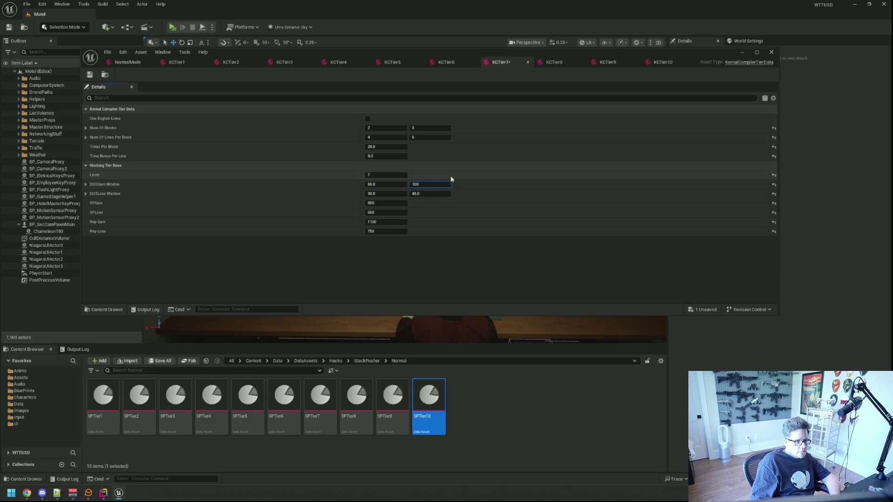
key(Tab)
text(65)
key(Tab)
text(100)
key(ctrl+s)
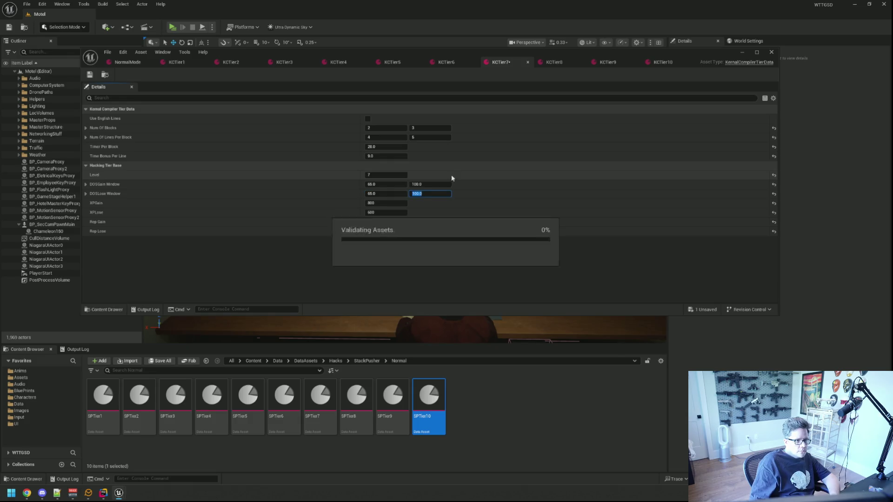
On KCTier8, set DOSGain Window to 125–150 and DOSLose Window X to 100, then save.
click(556, 62)
click(401, 186)
text(1)
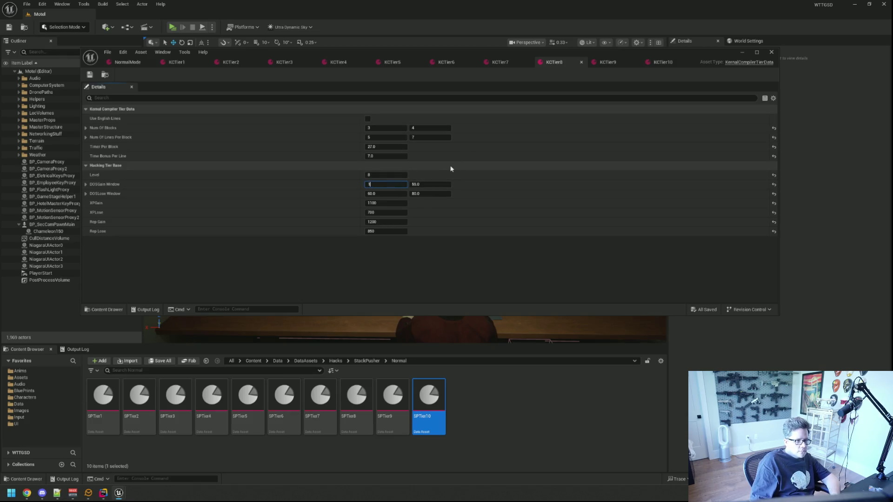
text(25)
key(Tab)
text(1)
key(Tab)
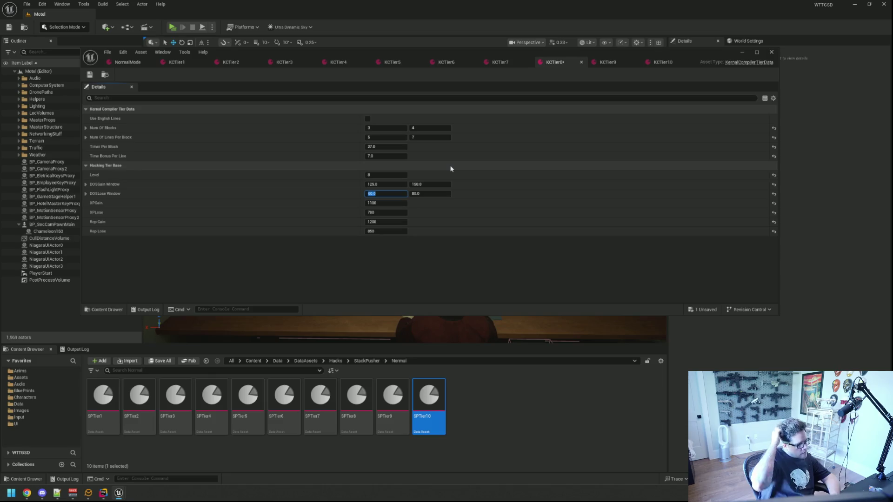
text(100)
key(Tab)
text(1)
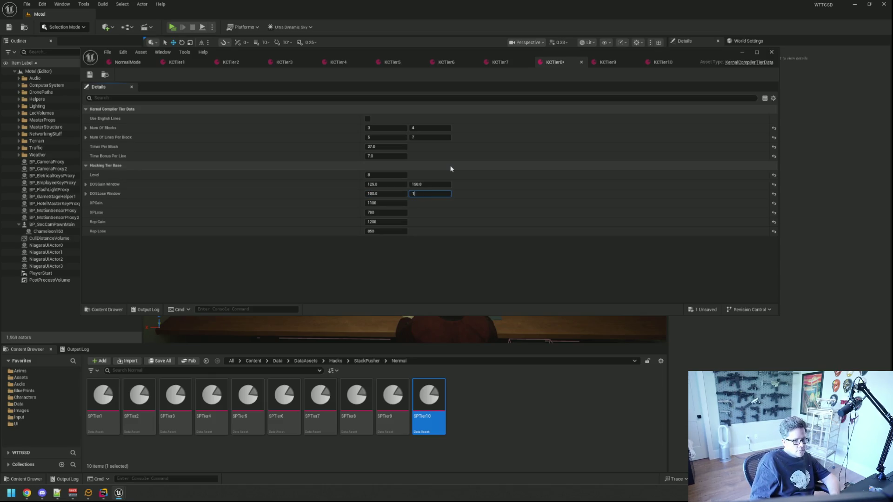
key(ctrl+s)
On KCTier9, set DOSGain Window to 100–250 and DOSLose Window to 125–250, then save.
click(598, 65)
click(386, 184)
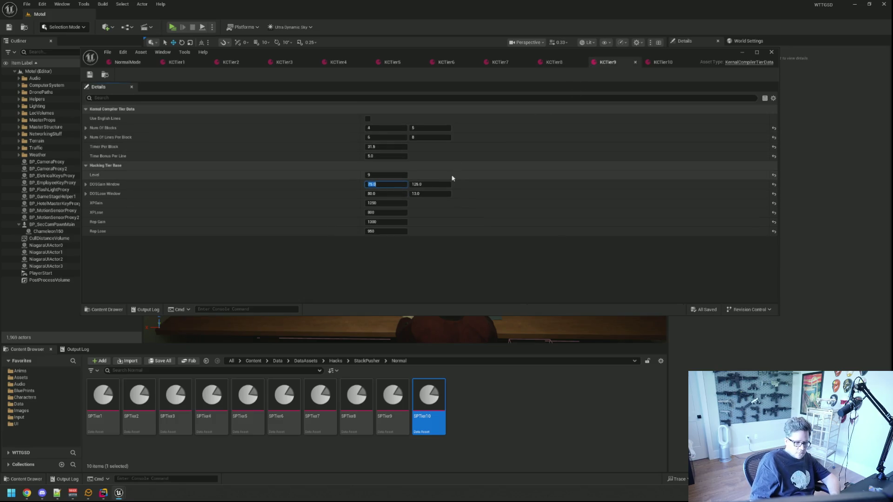
text(100)
key(Tab)
text(2)
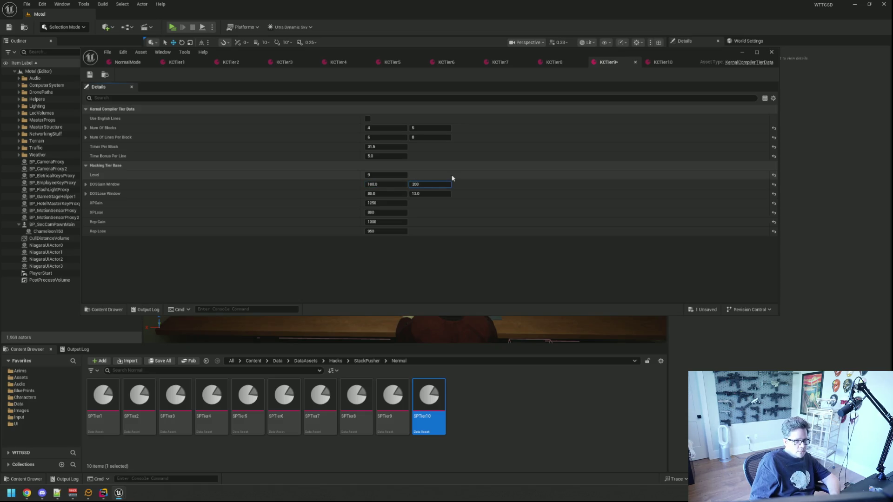
key(BackSpace)
key(BackSpace)
text(5)
key(Tab)
text(1)
key(Tab)
text(25)
key(Return)
key(ctrl+s)
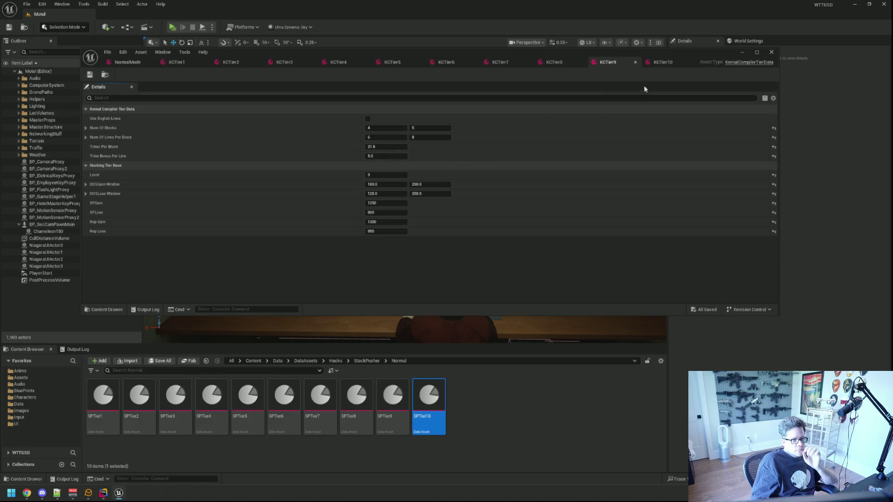
On KCTier10, set both DOSGain and DOSLose Windows to 150–400, then save.
click(657, 63)
click(402, 183)
key(Tab)
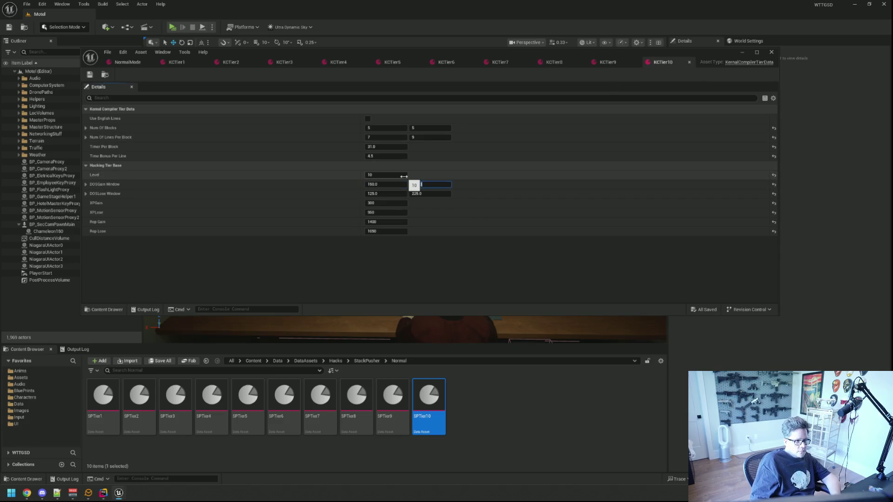
text(400)
key(Tab)
text(450)
key(Tab)
text(300)
key(BackSpace)
key(BackSpace)
key(BackSpace)
text(400)
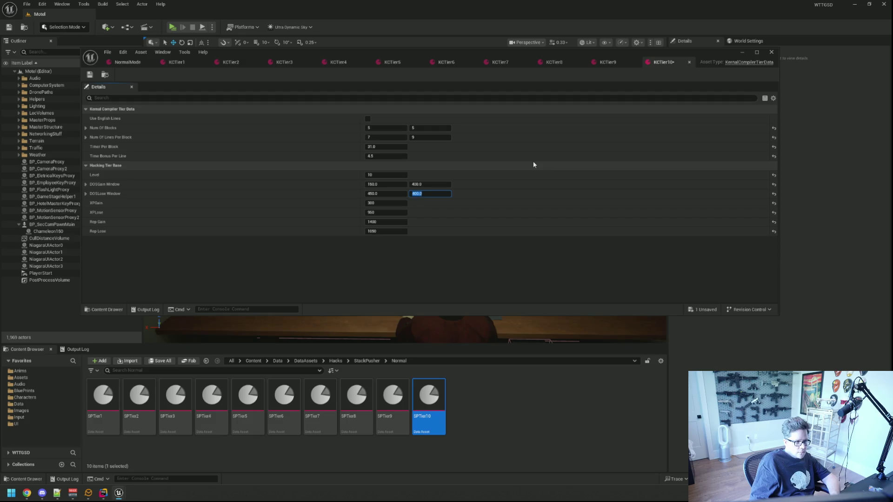
key(Return)
click(387, 190)
text(150)
key(Return)
key(ctrl+s)
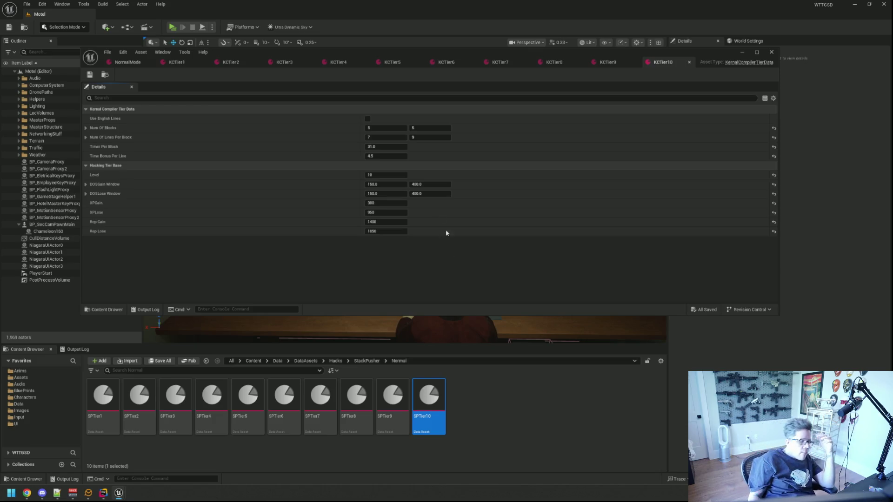
click(133, 60)
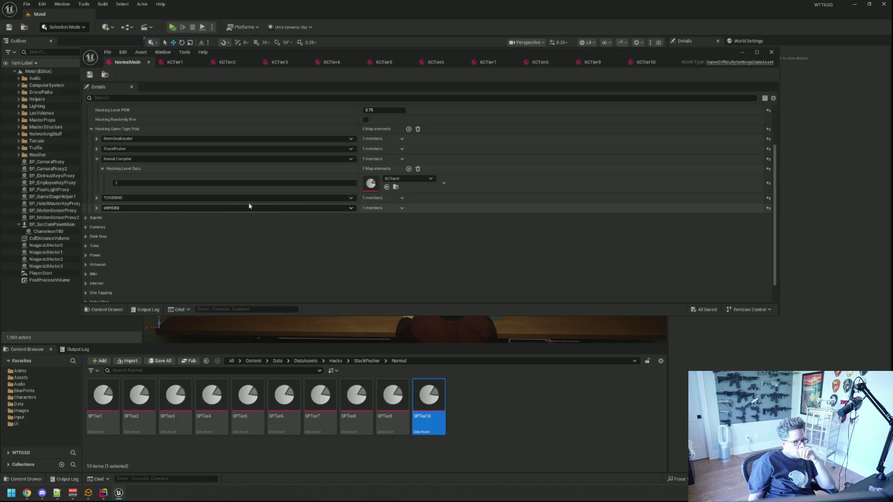
Add Hacking Level Data entries two through seven, keying them 2 to 7.
click(409, 169)
text(2)
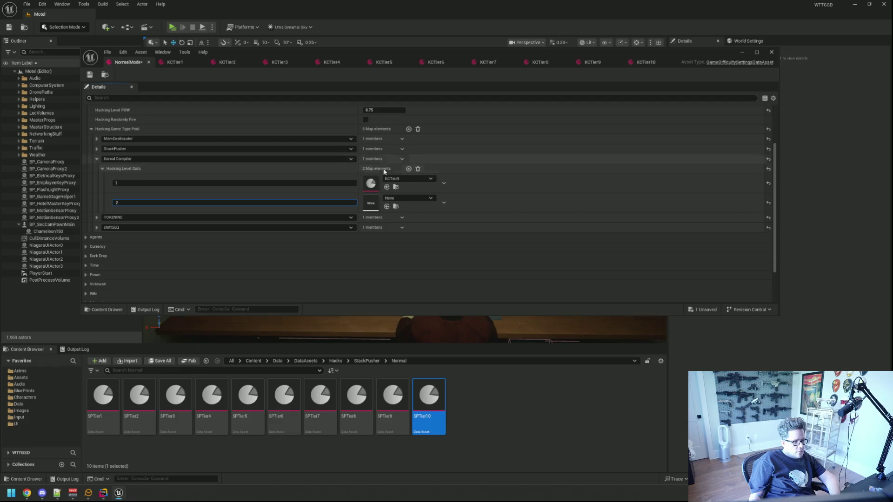
click(409, 169)
text(3)
click(408, 169)
text(4)
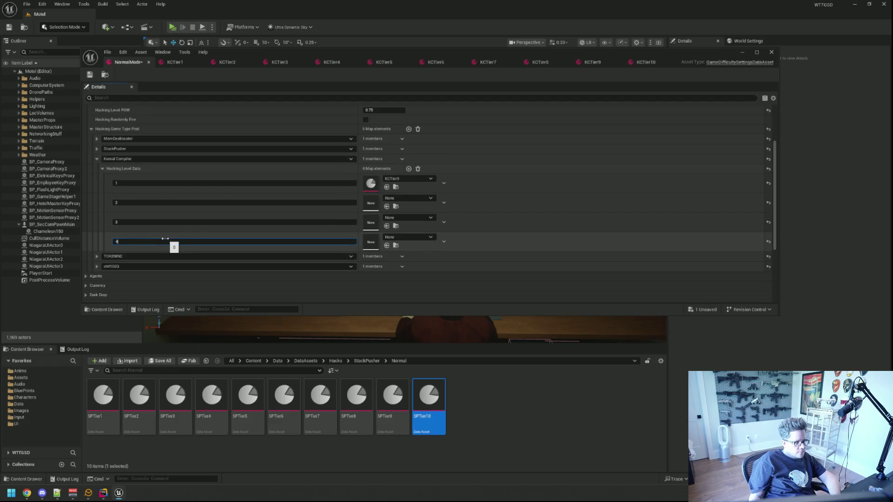
click(409, 169)
text(5)
click(409, 169)
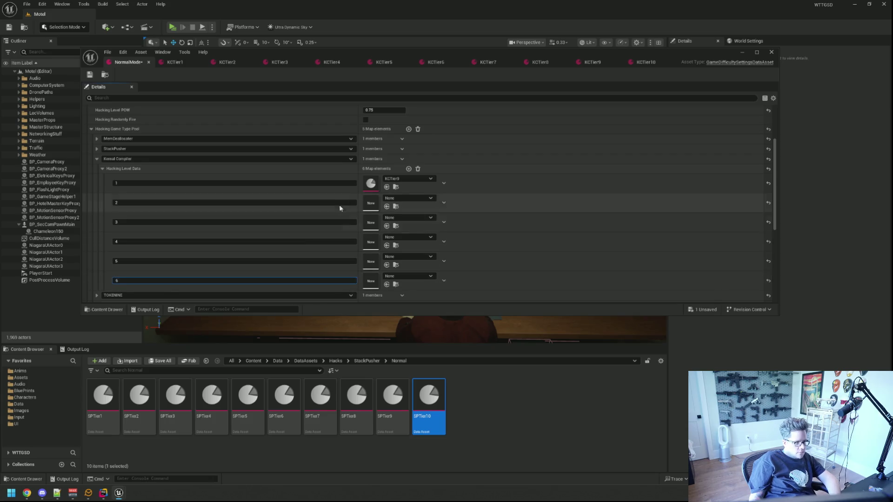
click(409, 169)
Add Hacking Level Data entries keyed 8, 9 and 10.
scroll(243, 255, down, 1)
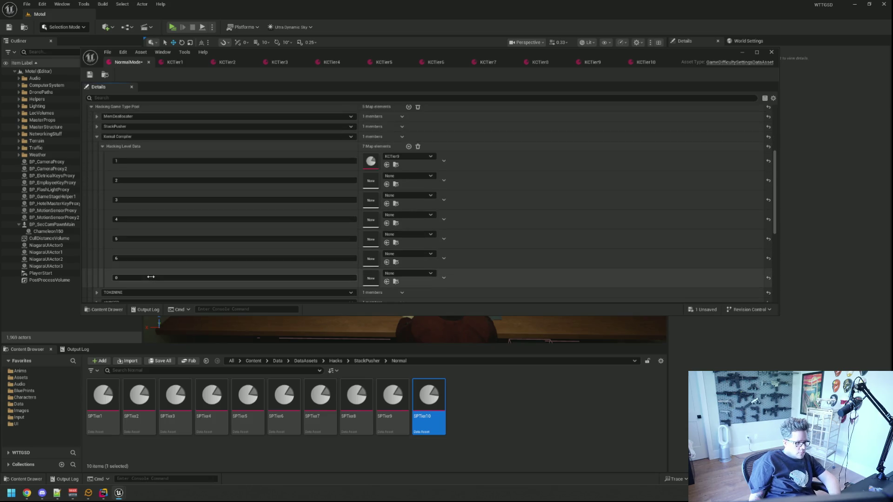
click(409, 147)
click(142, 295)
text(8)
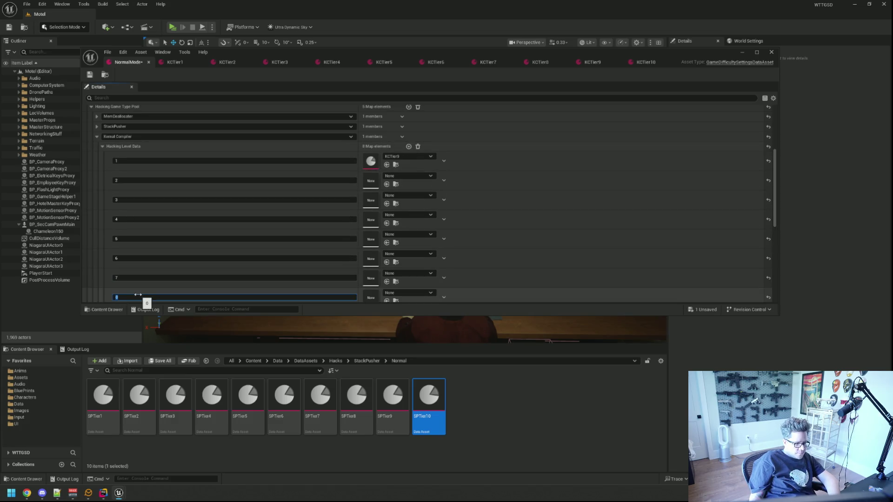
click(409, 147)
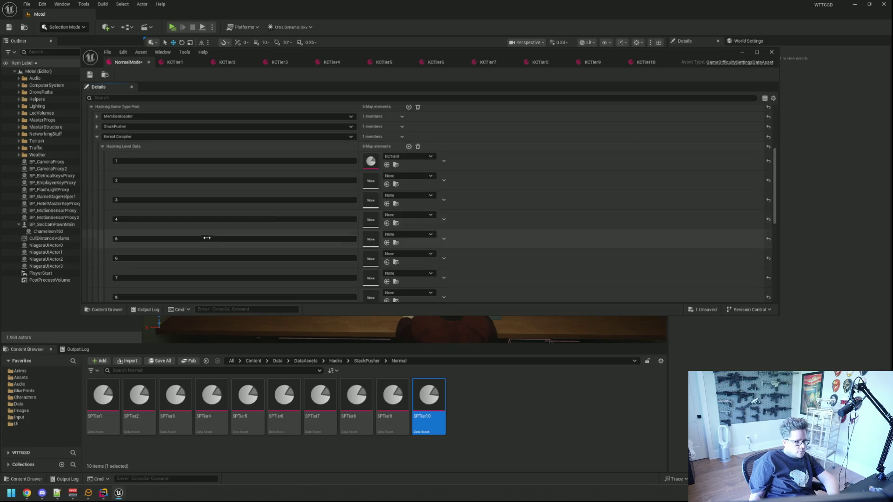
scroll(205, 235, down, 2)
click(145, 283)
text(9)
click(409, 113)
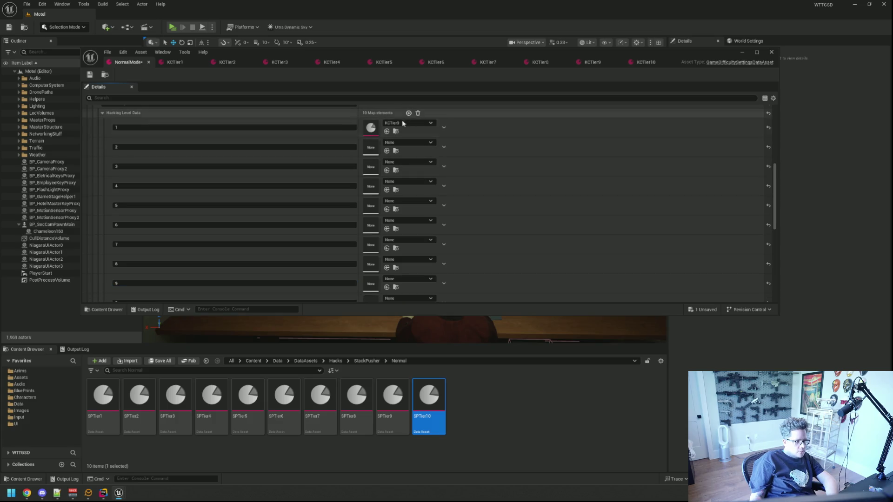
scroll(164, 280, down, 1)
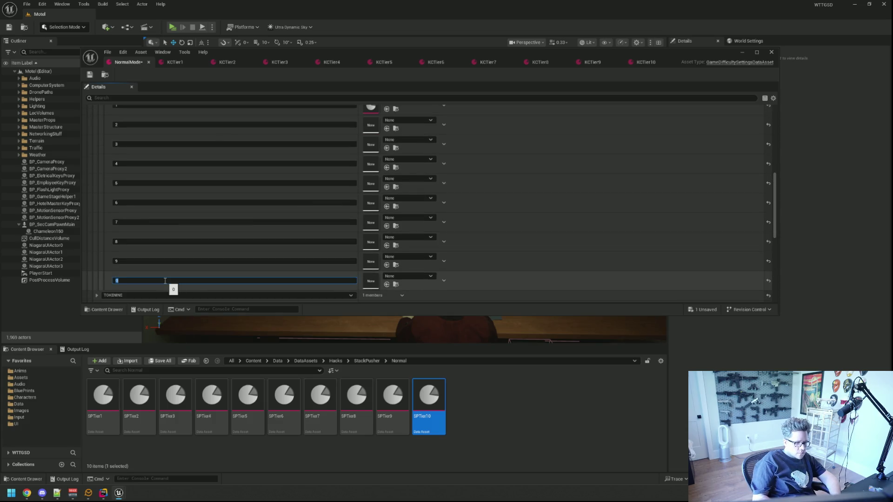
text(10)
key(Return)
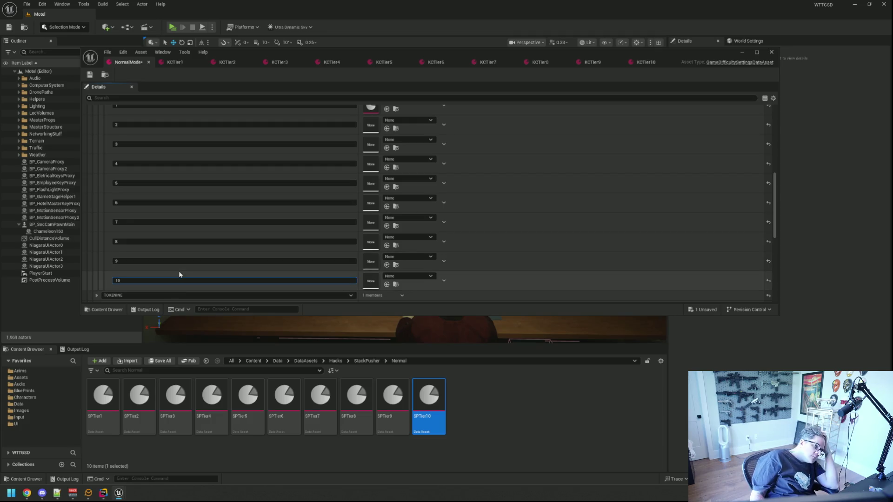
Drag SPTier1 through SPTier8 from the Content Browser onto the asset slots of levels 1–8.
scroll(239, 225, up, 2)
mouse_move(103, 395)
mouse_down()
mouse_move(415, 223)
mouse_move(405, 152)
mouse_up()
mouse_move(139, 395)
mouse_down()
mouse_move(211, 372)
mouse_move(407, 182)
mouse_move(375, 171)
mouse_up()
mouse_move(176, 395)
mouse_down()
mouse_move(404, 196)
mouse_move(373, 187)
mouse_up()
mouse_move(212, 395)
mouse_down()
mouse_move(351, 215)
mouse_move(372, 207)
mouse_up()
drag(247, 395, 369, 223)
drag(284, 396, 373, 244)
drag(320, 395, 376, 271)
mouse_move(356, 395)
mouse_down()
mouse_move(389, 311)
mouse_move(377, 284)
mouse_up()
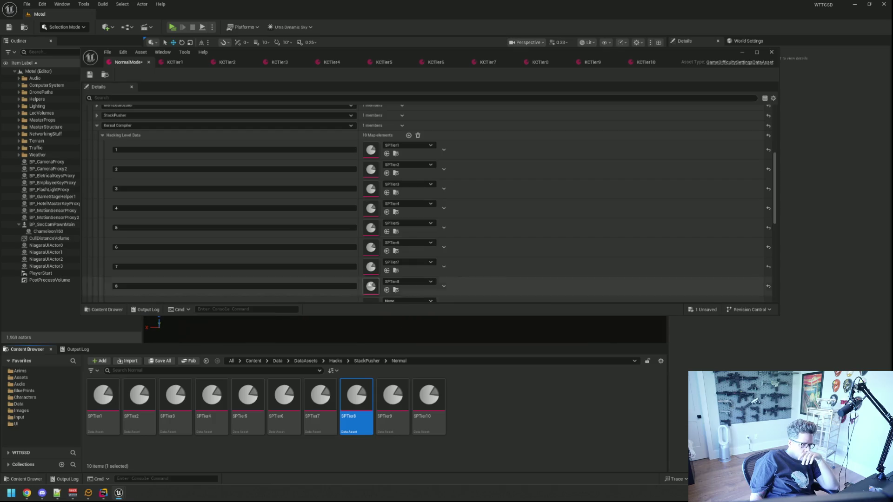
Browse back up to the Hacks data folder showing the six hack type folders.
scroll(342, 274, down, 2)
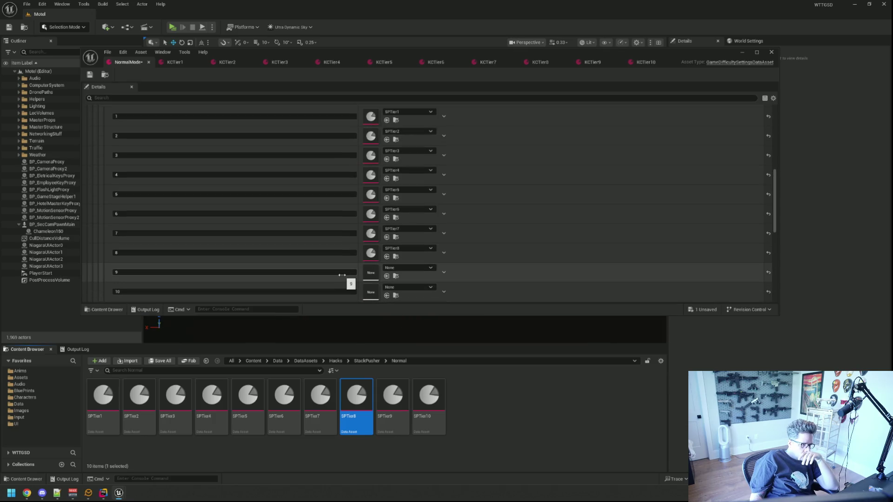
scroll(339, 256, up, 3)
click(348, 361)
click(335, 361)
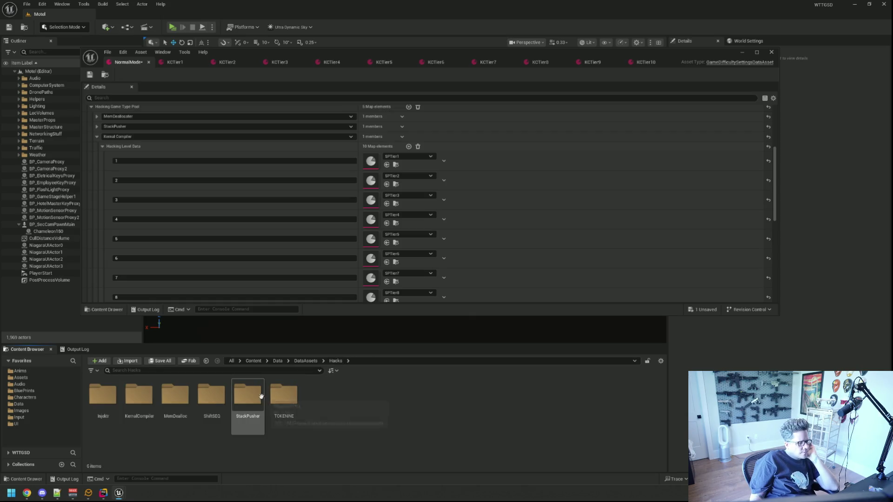
Open the KernalCompiler Normal tier assets and assign KCTier1–KCTier5 to levels 1–5.
click(177, 63)
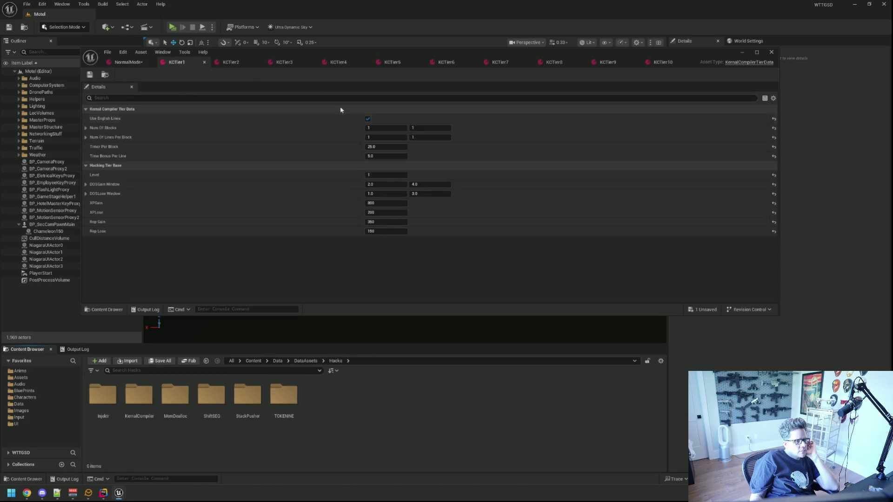
click(104, 75)
click(129, 62)
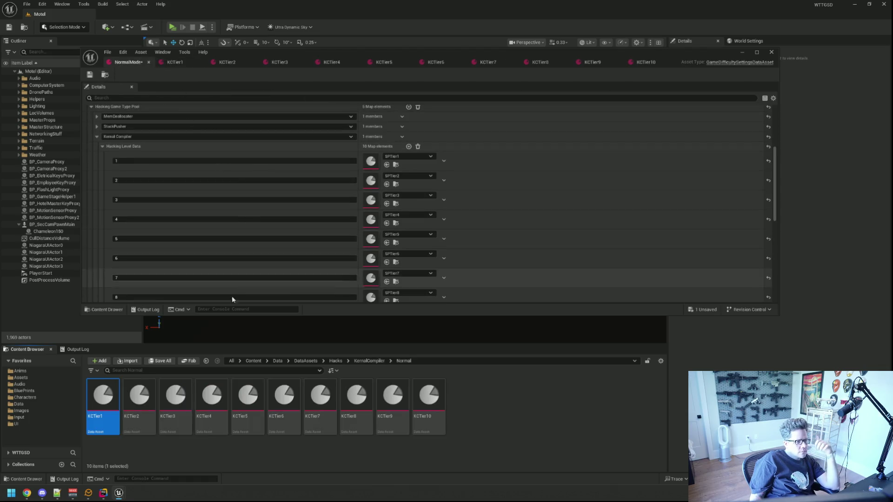
mouse_move(103, 396)
mouse_down()
mouse_move(386, 186)
mouse_move(372, 161)
mouse_up()
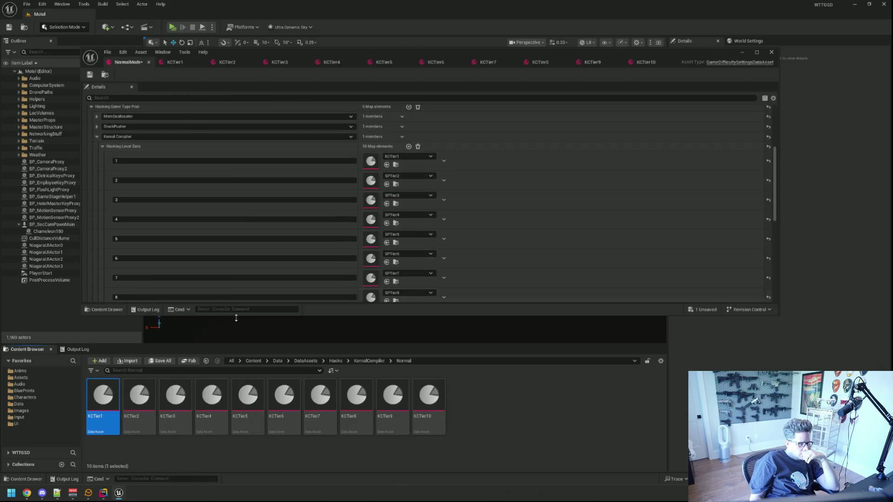
click(141, 396)
drag(141, 396, 372, 181)
mouse_move(175, 396)
mouse_down()
mouse_move(371, 232)
mouse_move(372, 199)
mouse_up()
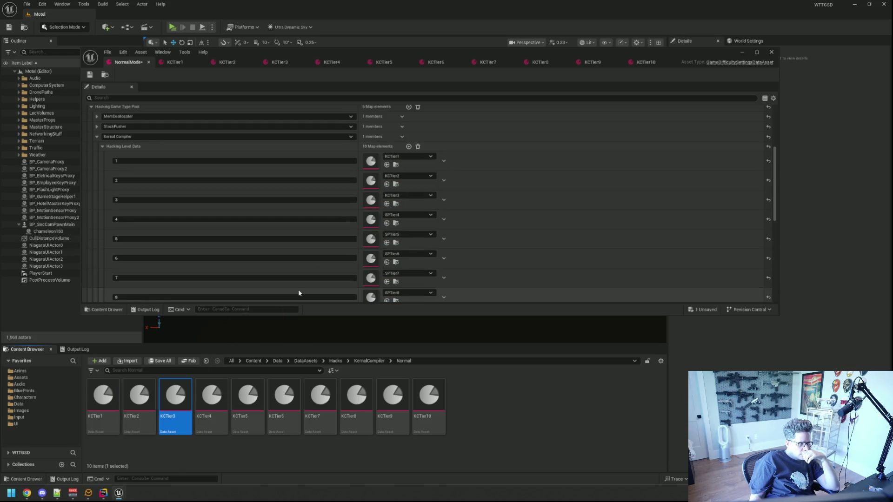
drag(212, 395, 370, 220)
mouse_move(248, 395)
mouse_down()
mouse_move(373, 266)
mouse_move(371, 239)
mouse_up()
Assign KCTier6–KCTier10 to levels 6–10 and save the NormalMode asset.
mouse_move(284, 396)
mouse_down()
mouse_move(346, 346)
mouse_move(384, 276)
mouse_move(374, 259)
mouse_up()
scroll(375, 259, down, 3)
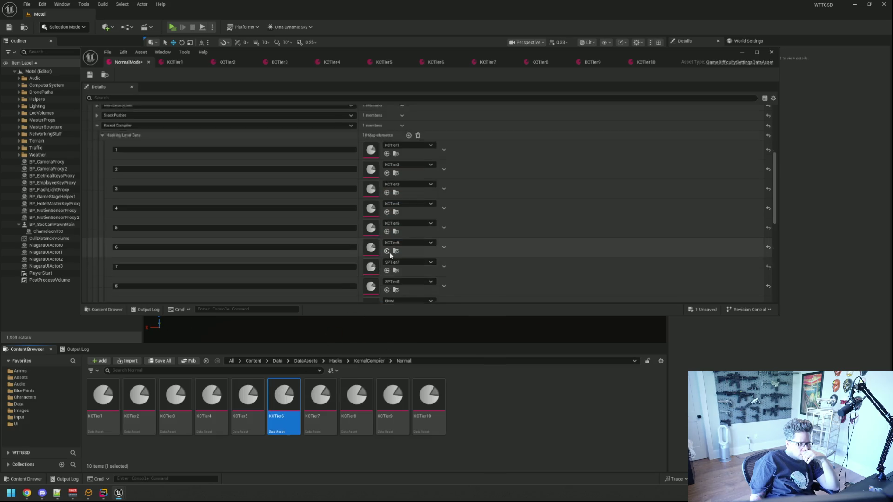
drag(321, 396, 372, 242)
drag(357, 395, 374, 265)
scroll(373, 265, down, 2)
mouse_move(379, 394)
mouse_down()
mouse_move(399, 309)
mouse_move(372, 251)
mouse_up()
drag(429, 395, 378, 273)
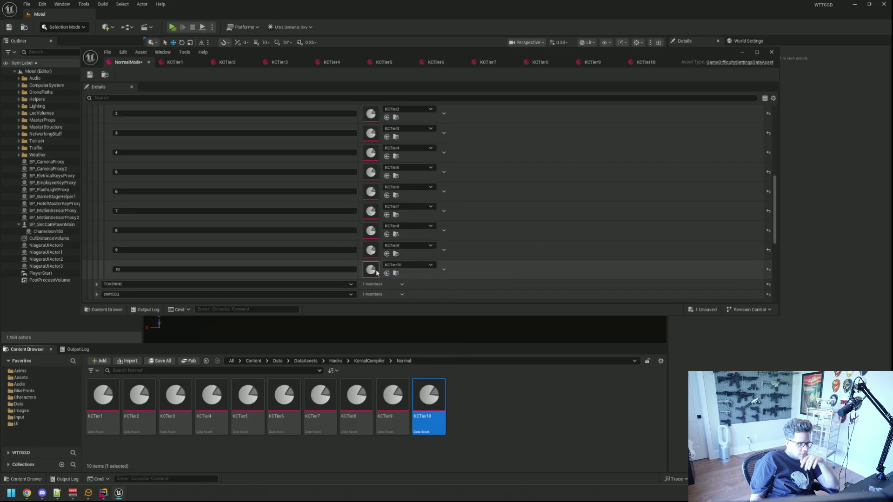
key(ctrl+s)
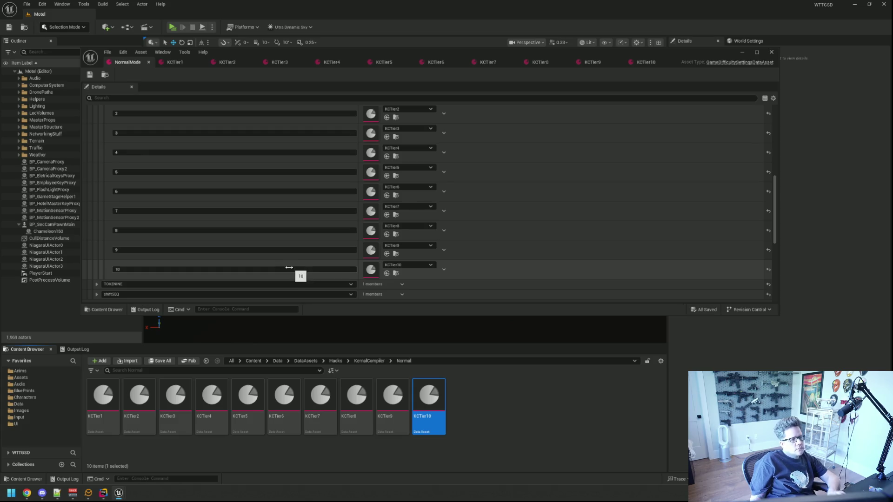
scroll(281, 257, up, 1)
scroll(274, 257, down, 1)
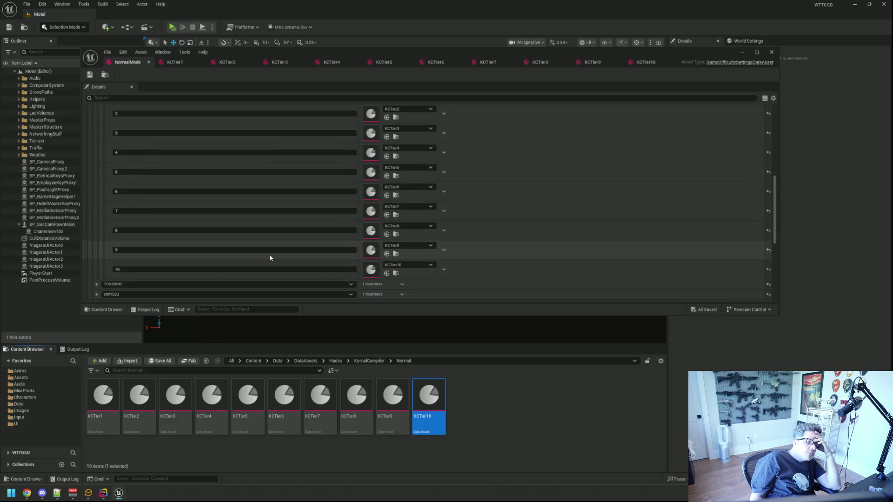
scroll(269, 257, up, 5)
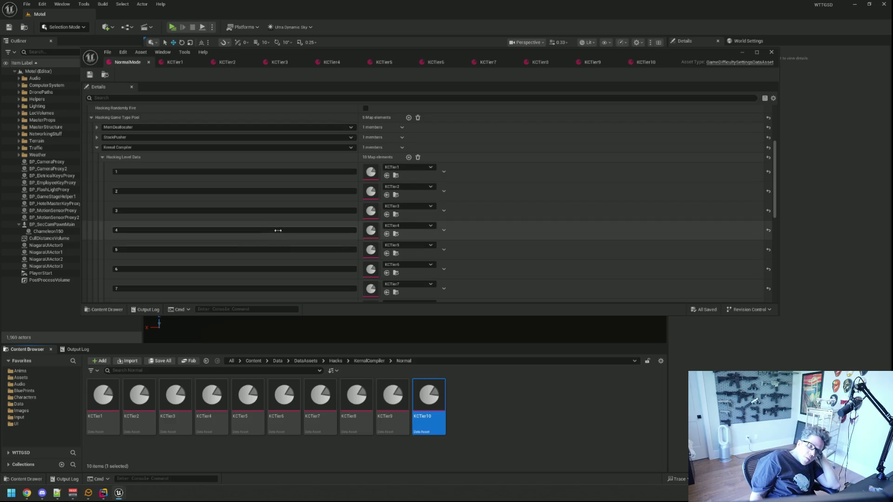
Collapse Kernal Compiler, briefly expand TOKENINE's Hacking Level Data tiers, then switch to Rider.
click(103, 159)
click(97, 155)
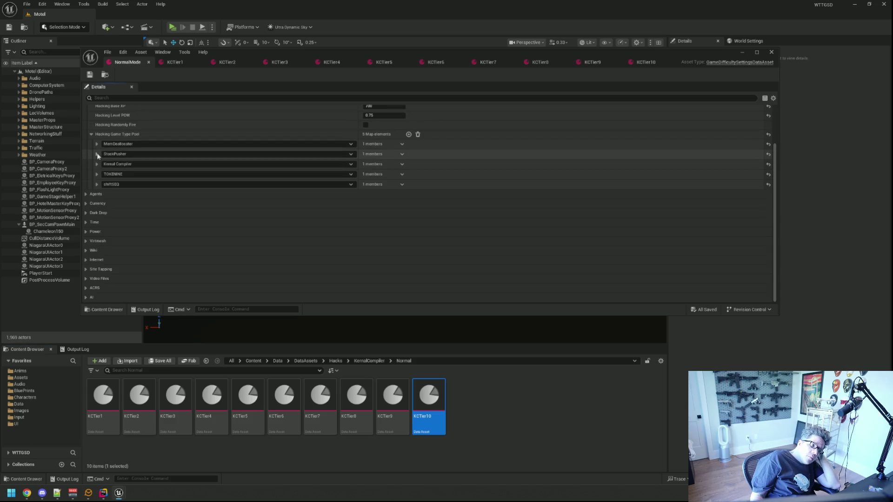
click(97, 174)
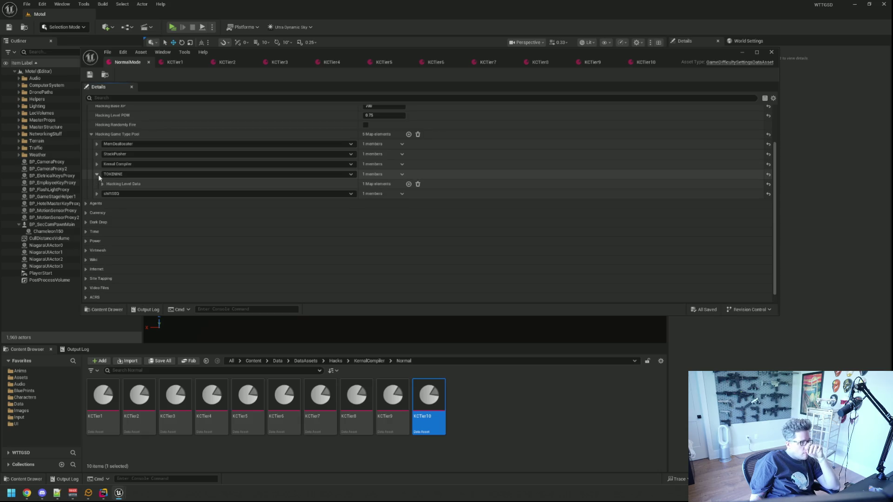
click(104, 184)
click(103, 184)
click(97, 175)
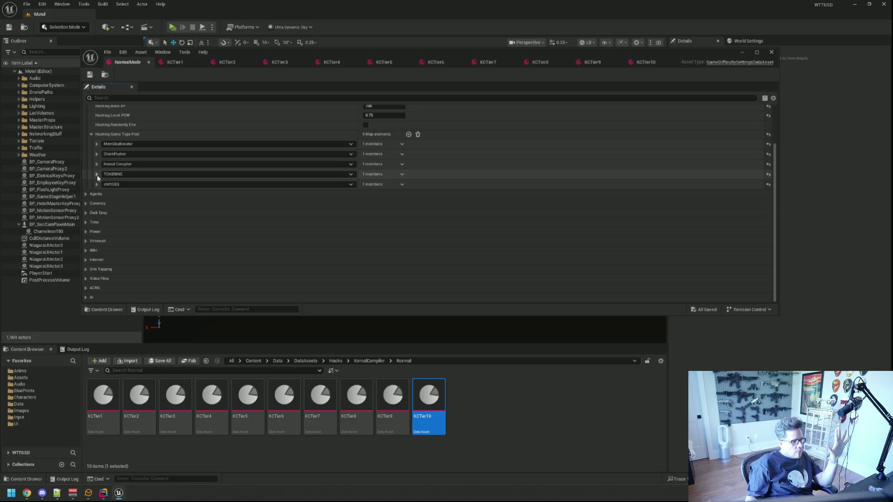
click(103, 493)
Read through the LineClear, CleanUp and TimesUp timer code in KernalCompiler.cpp.
click(593, 224)
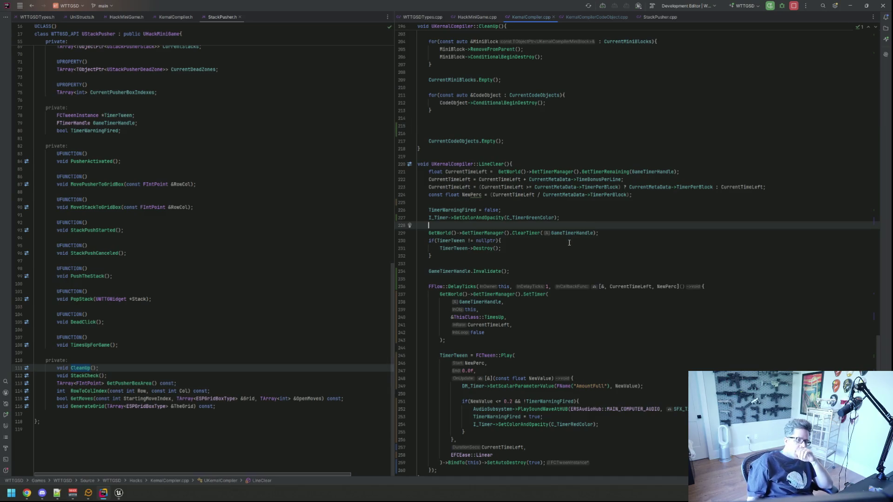
mouse_move(570, 235)
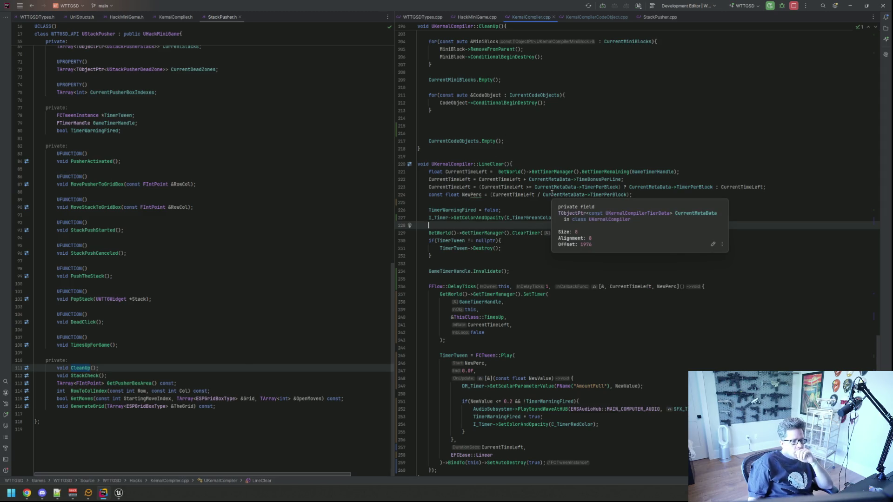
scroll(546, 218, down, 10)
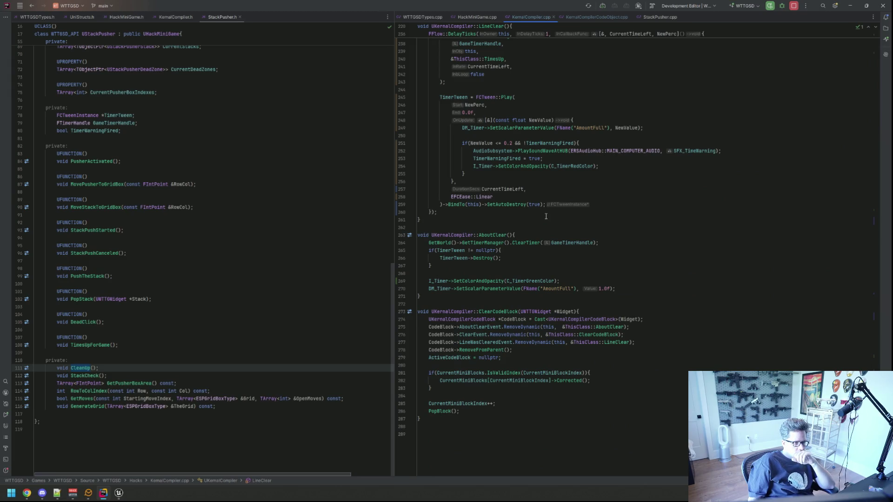
scroll(546, 216, up, 1)
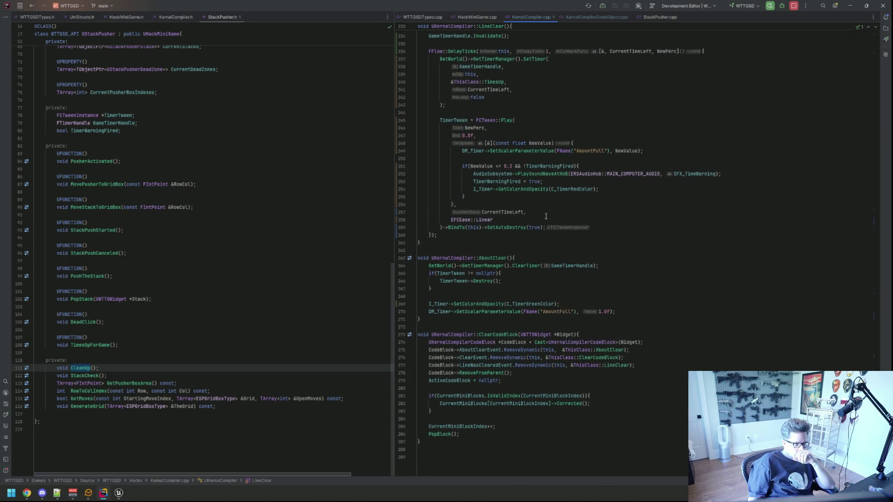
scroll(547, 216, up, 10)
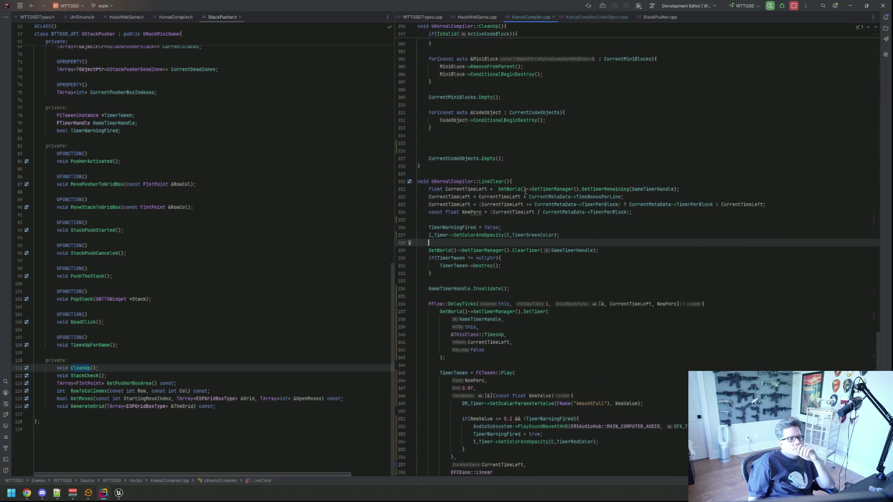
scroll(533, 175, up, 8)
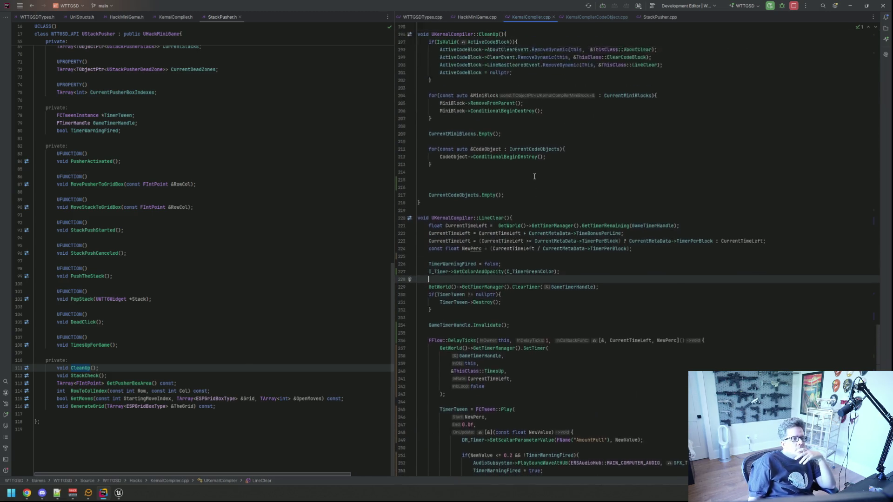
scroll(534, 178, up, 4)
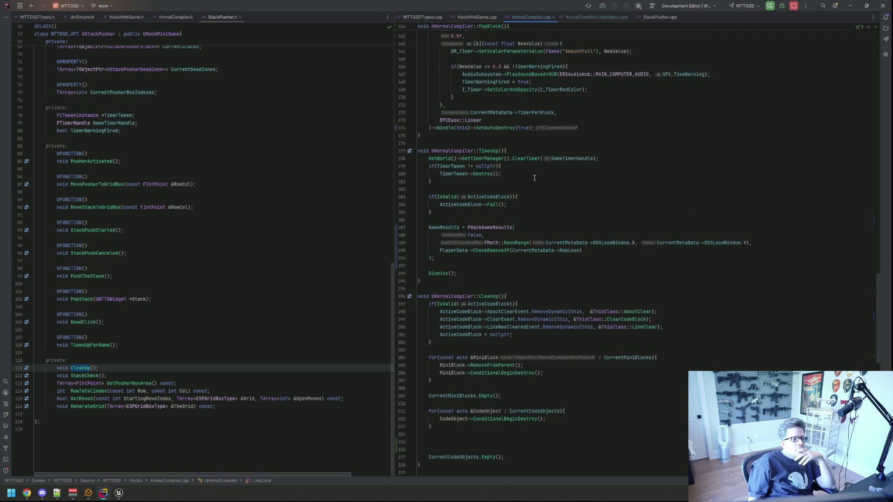
scroll(534, 177, down, 5)
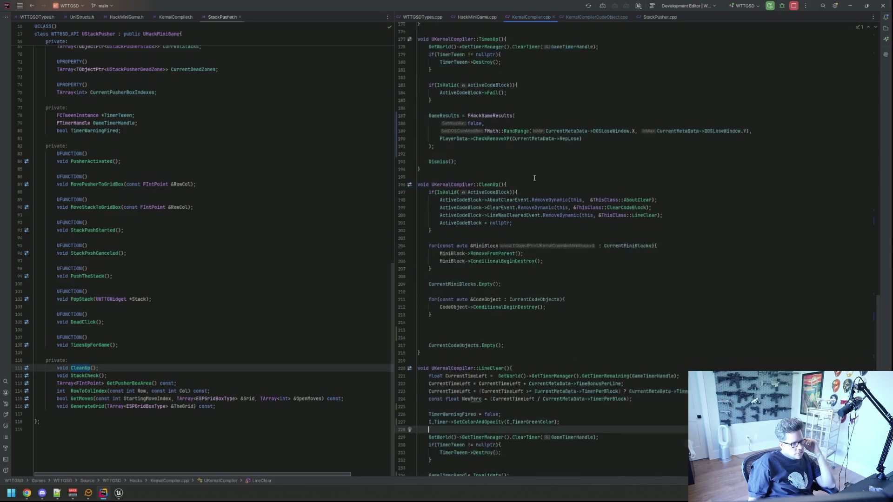
scroll(535, 178, down, 3)
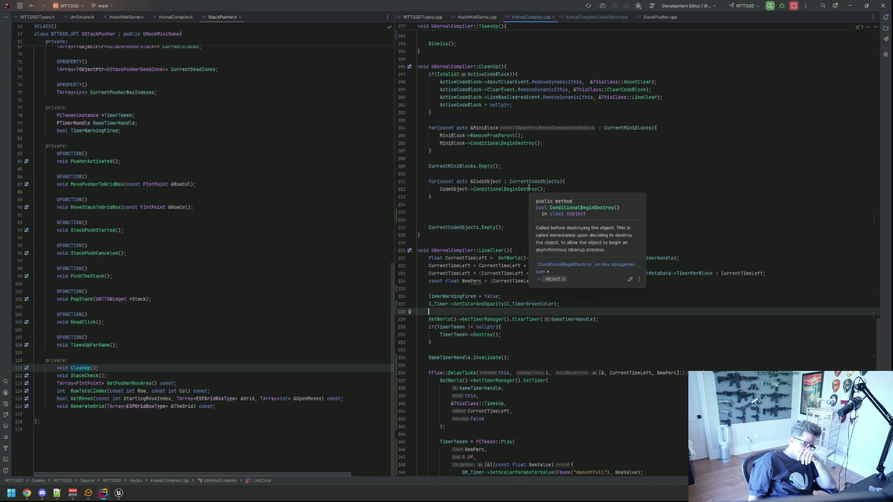
scroll(526, 171, down, 3)
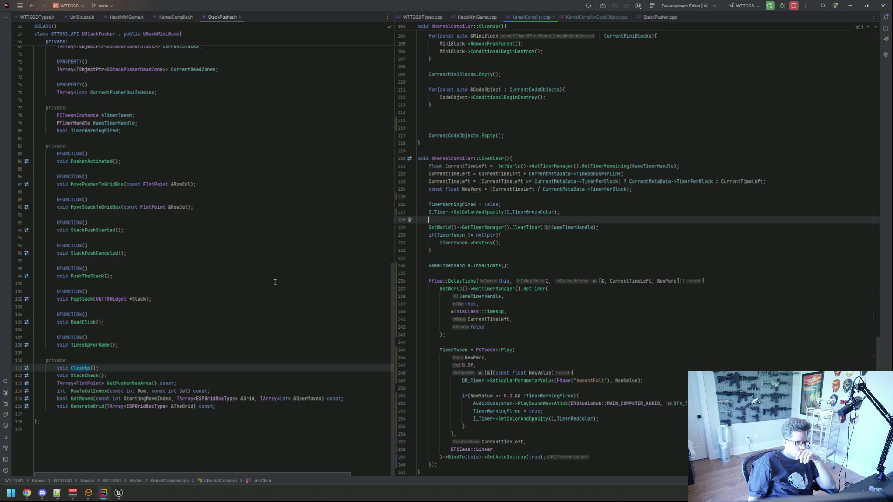
Check StackPusher.h's private members, then bring up KernalCompiler.h in the left pane.
click(242, 359)
click(226, 407)
click(236, 356)
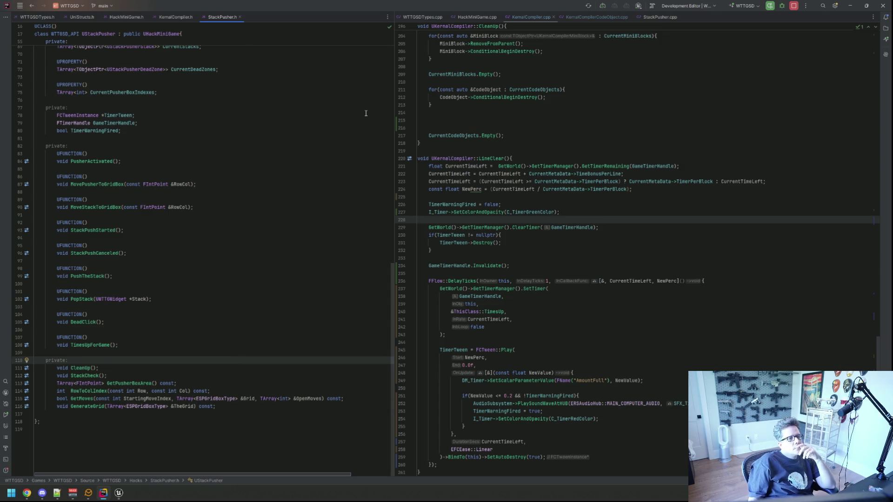
click(177, 16)
scroll(186, 140, down, 9)
Add a private: label and move the FTimerHandle GameTimerHandle declaration beneath it.
click(193, 307)
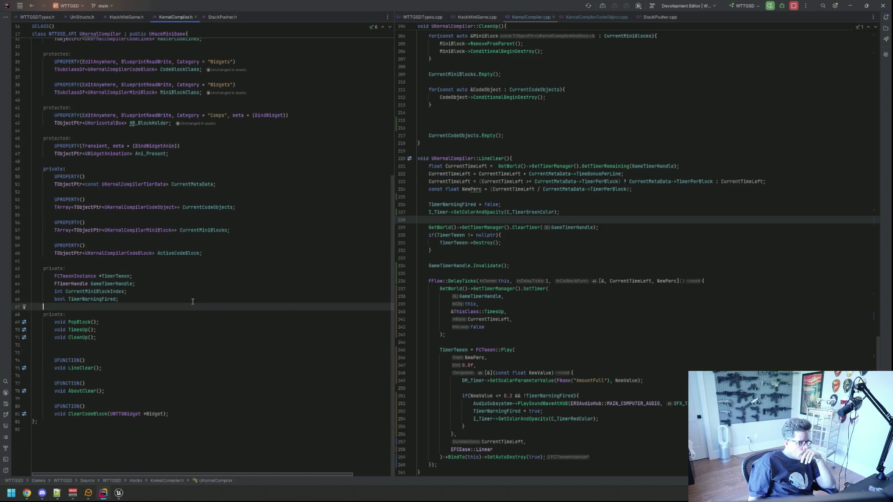
key(Up)
key(Up)
key(Up)
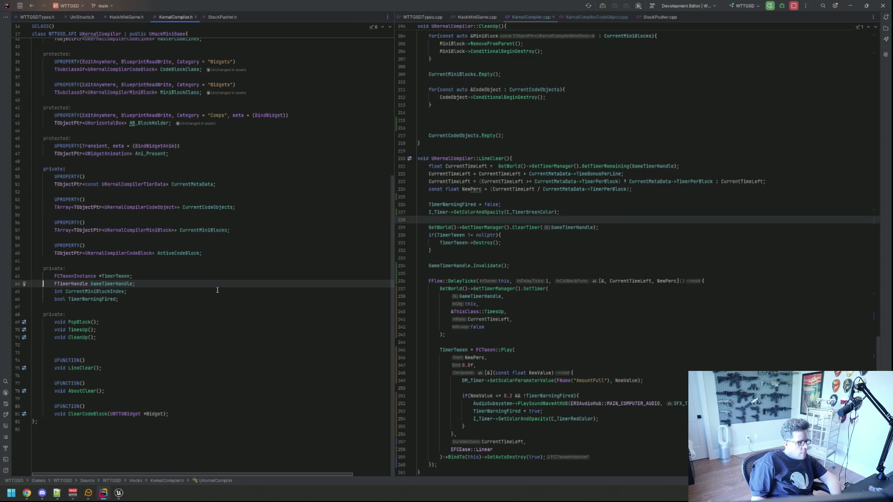
key(Return)
key(Return)
text(private:)
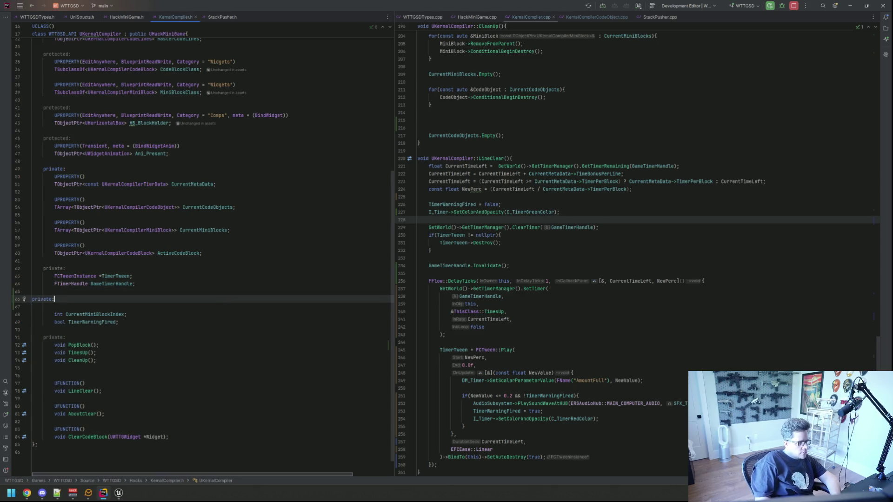
key(End)
key(Delete)
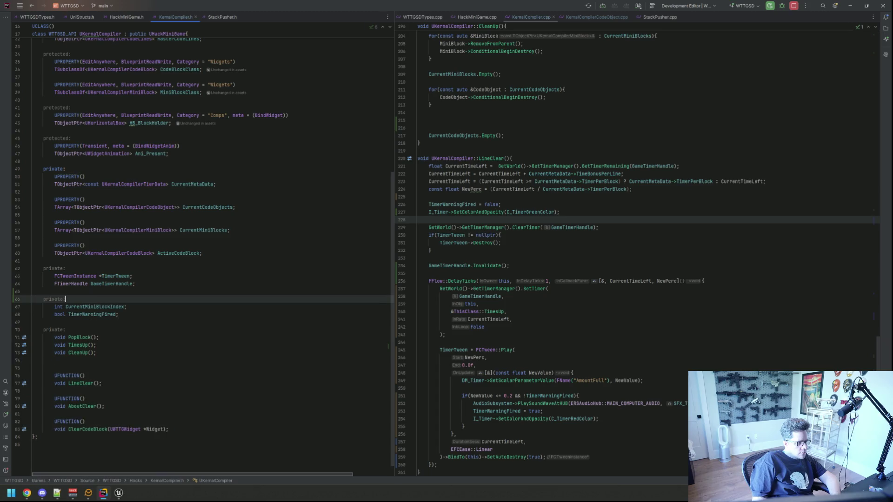
key(Return)
key(Up)
key(Up)
key(Up)
key(End)
key(alt+shift+Down)
key(alt+shift+Down)
key(alt+shift+Down)
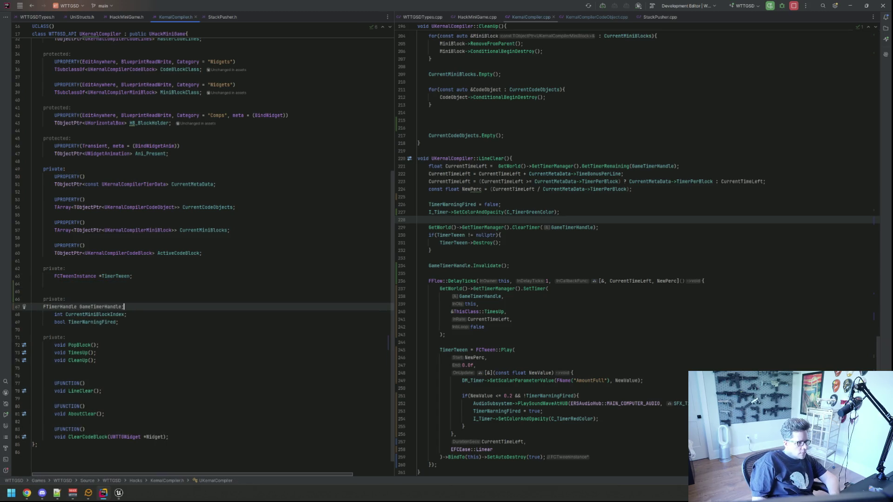
key(Return)
Declare float LastTimePerc on a new line above CurrentMiniBlockIndex.
key(Down)
key(Down)
key(Down)
key(Up)
key(Up)
key(Up)
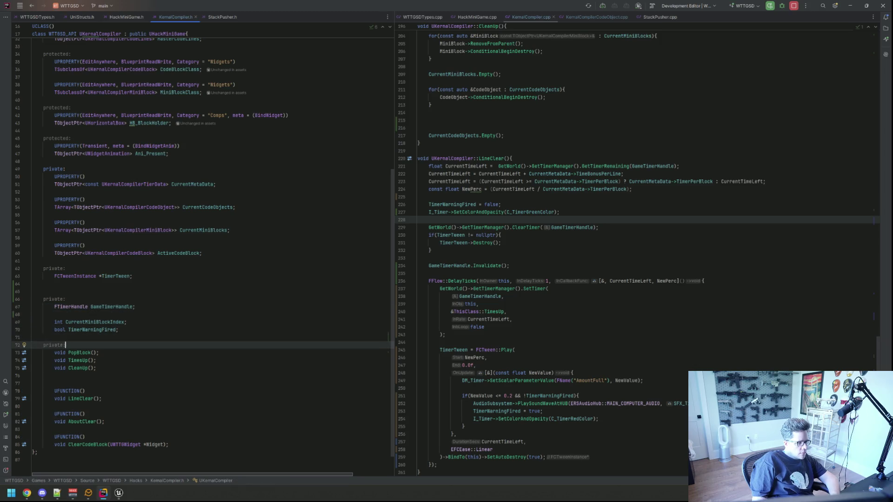
key(Up)
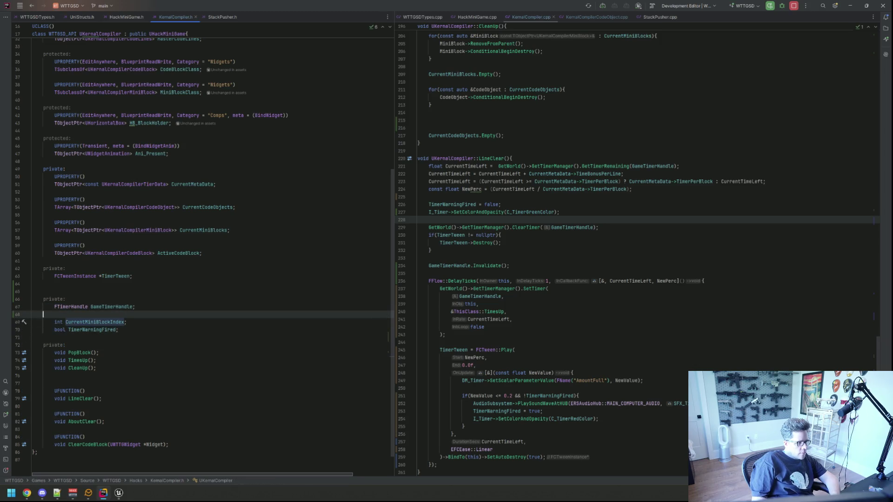
key(Return)
text(float LastTimePerc;)
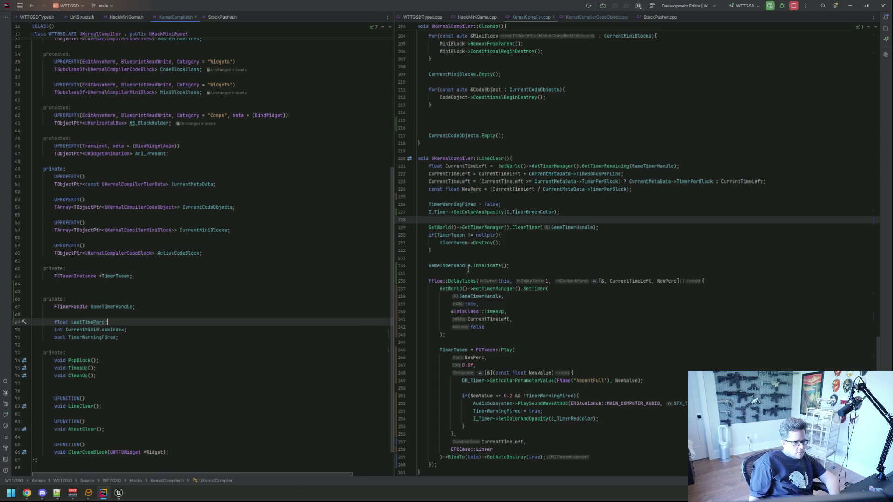
click(552, 257)
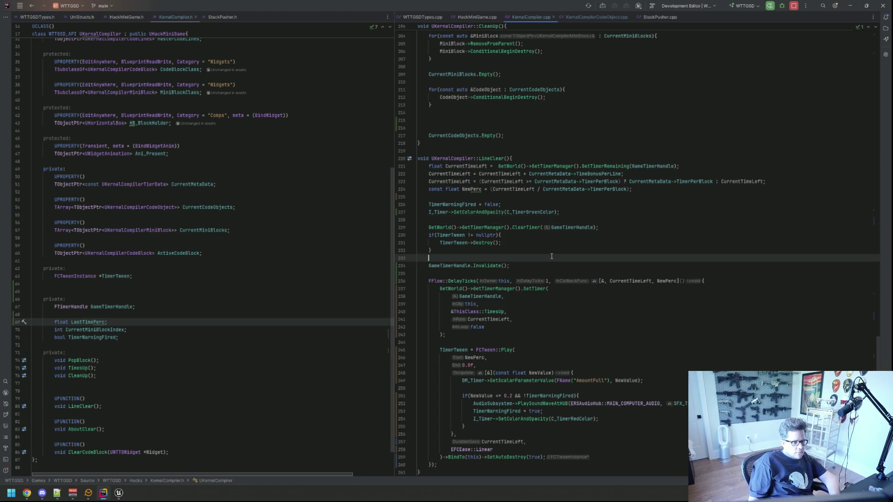
Copy the DM_Timer AmountFull parameter line from StackPusher.cpp.
click(597, 17)
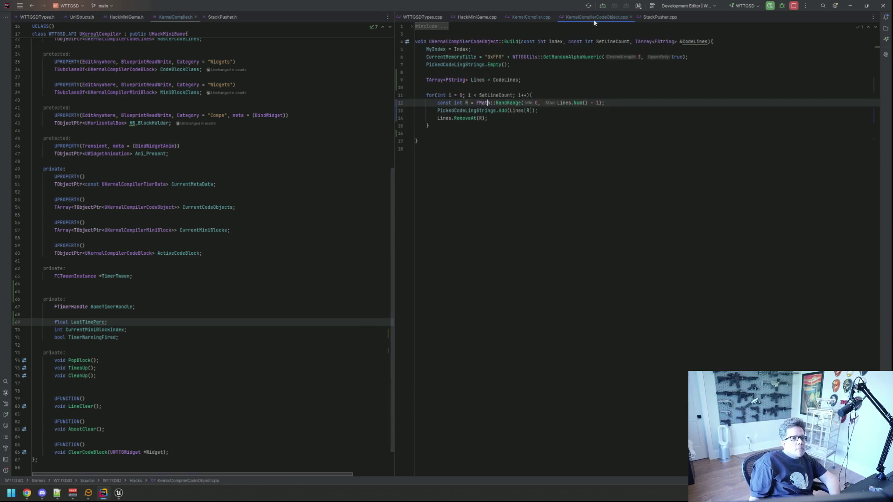
click(660, 16)
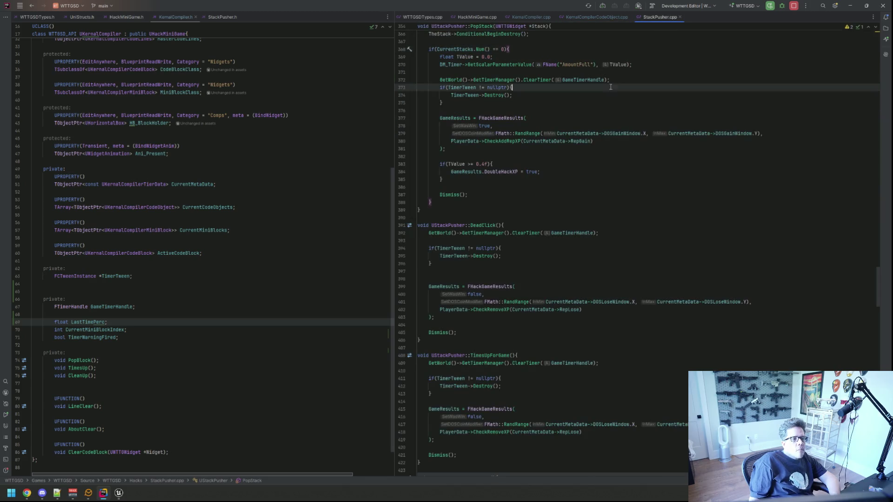
scroll(647, 131, up, 2)
key(Escape)
drag(633, 110, 437, 113)
key(ctrl+c)
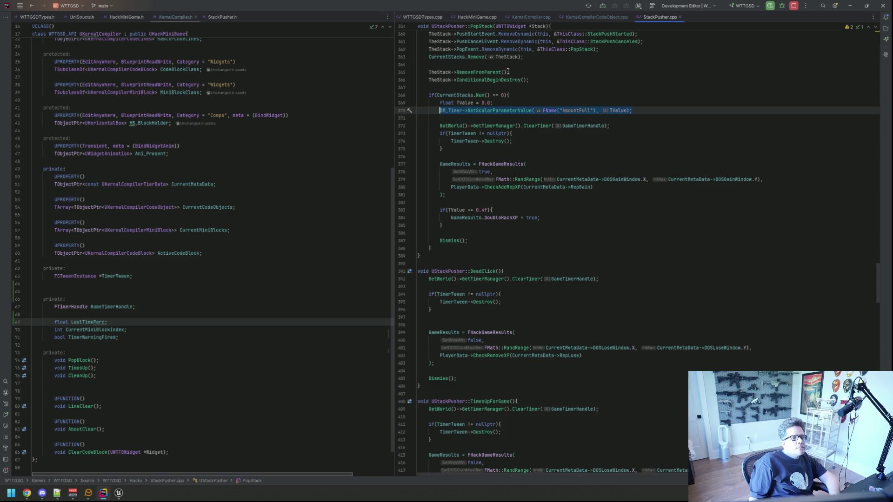
Paste the AmountFull line at the start of LineClear and replace TValue with LastTimePerc.
click(520, 19)
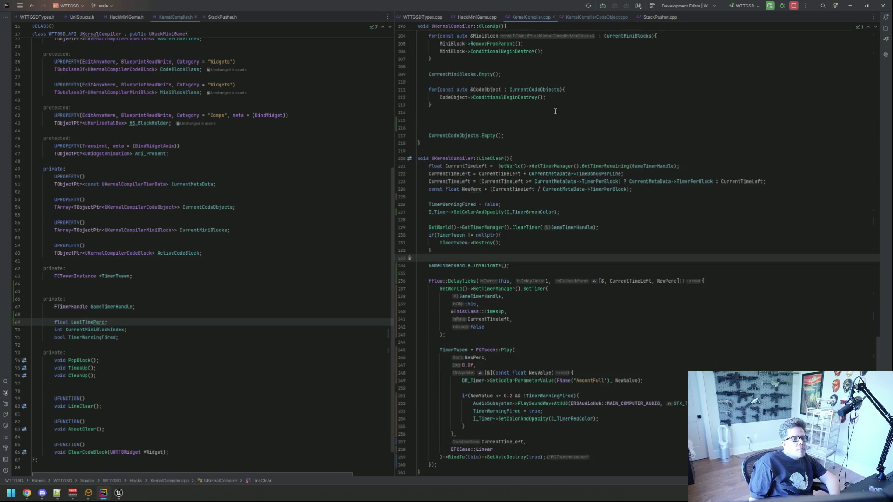
scroll(541, 162, down, 1)
click(533, 137)
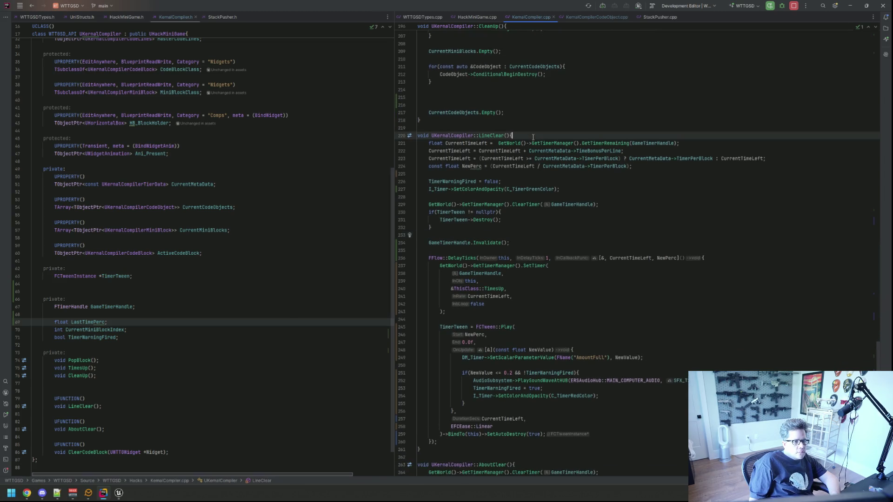
key(Return)
key(ctrl+v)
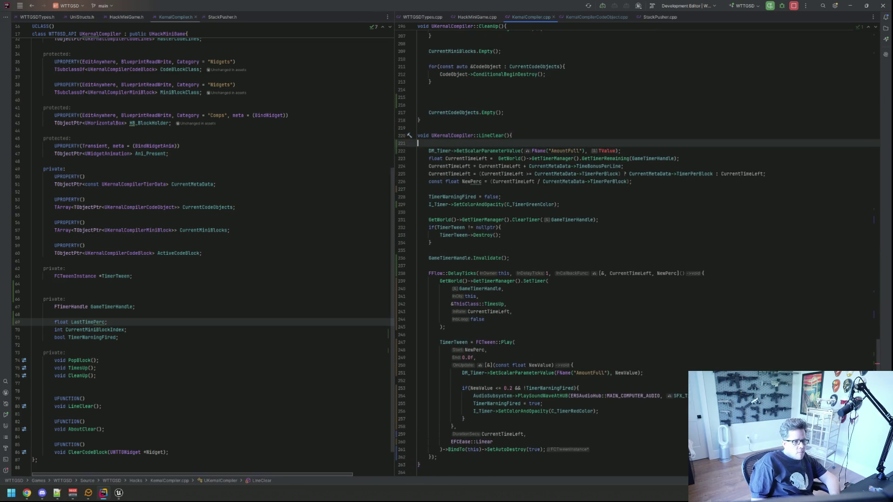
click(428, 143)
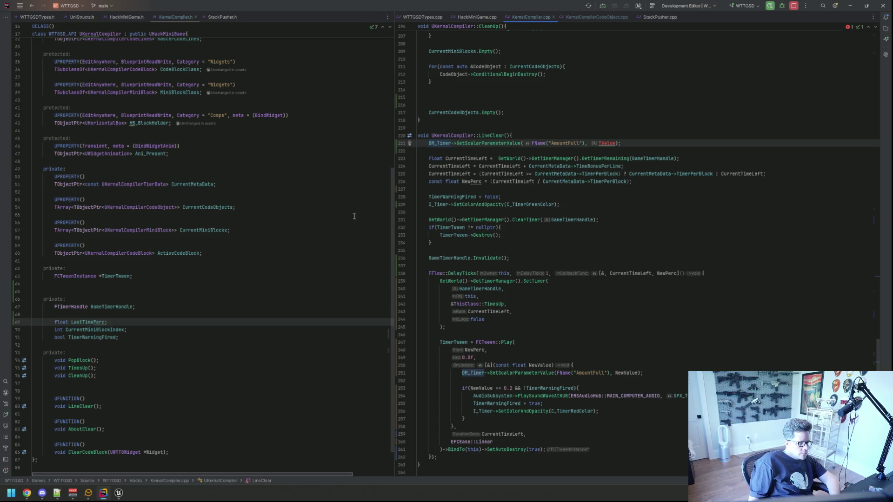
double_click(611, 143)
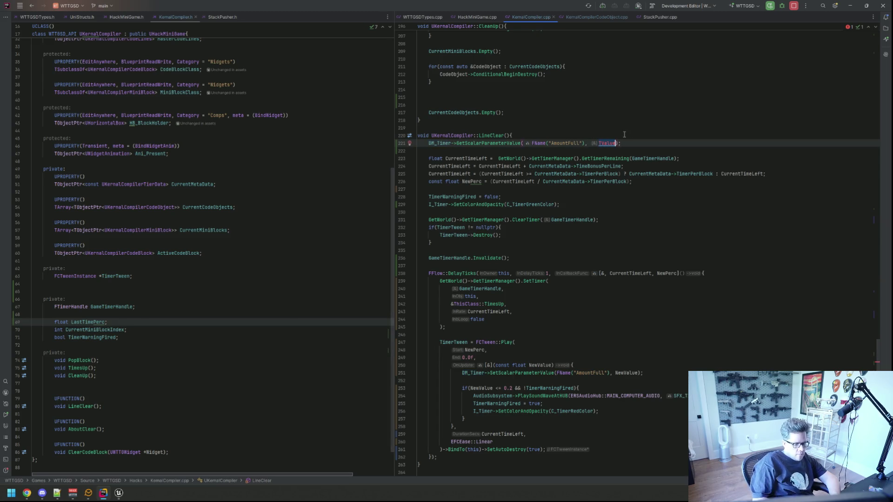
text(LastTim)
key(Return)
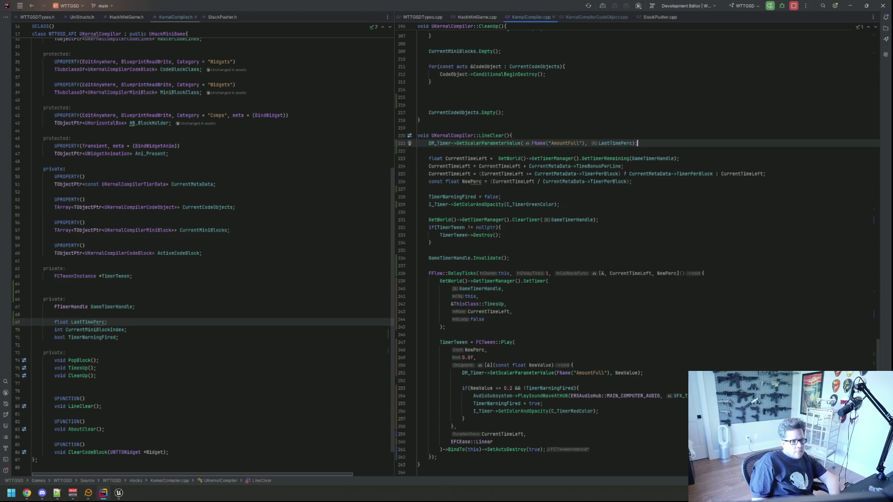
scroll(623, 134, up, 5)
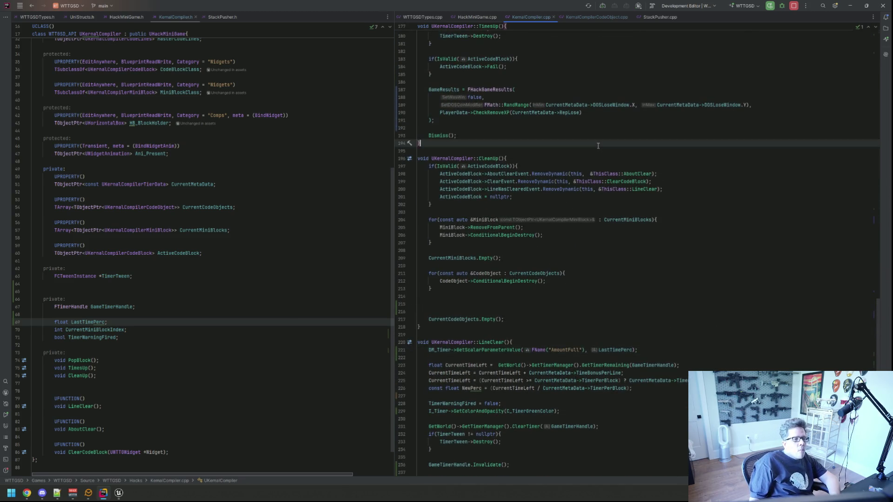
Find FHackGameResults in PopBlock and open blank lines above GameResults.
key(ctrl+f)
text(FHackGa)
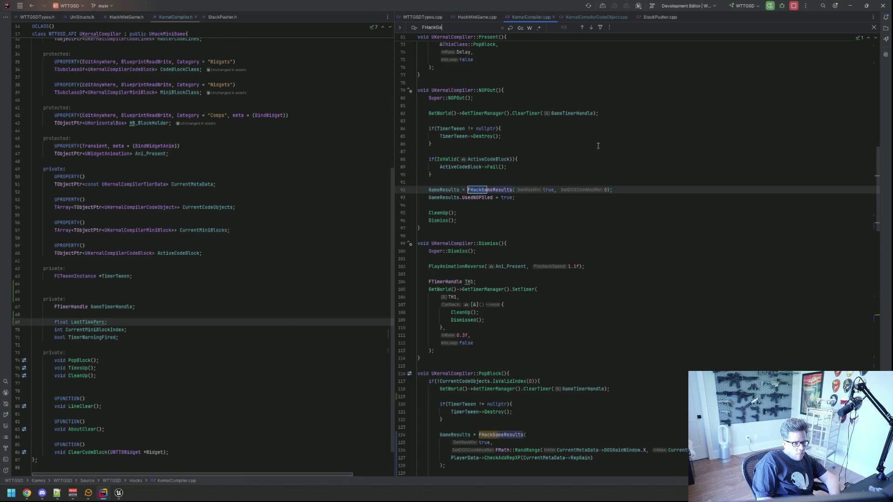
key(Return)
key(Escape)
key(Up)
key(Return)
key(Return)
key(Up)
Add RLOG("Last Time Perc: {0}", LastTimePerc); and kick off a Live Coding recompile.
text(RLOG)
text(Last Time Perc: {)
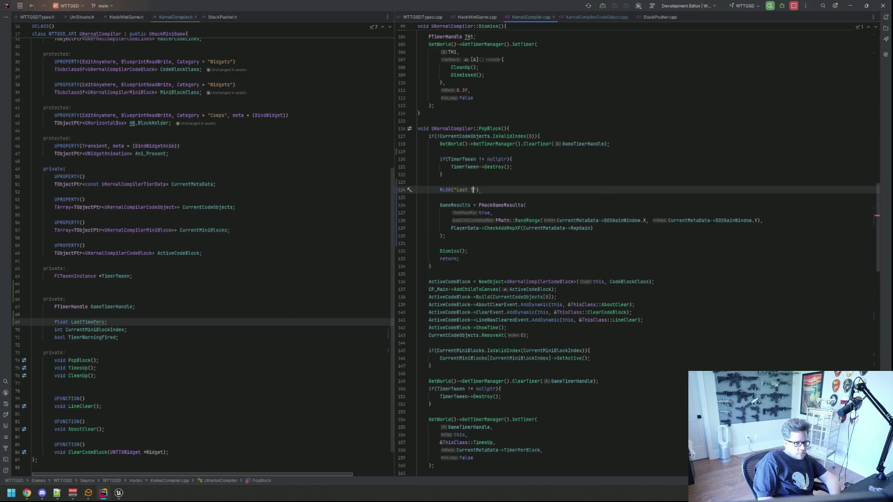
text(0}", LastTi)
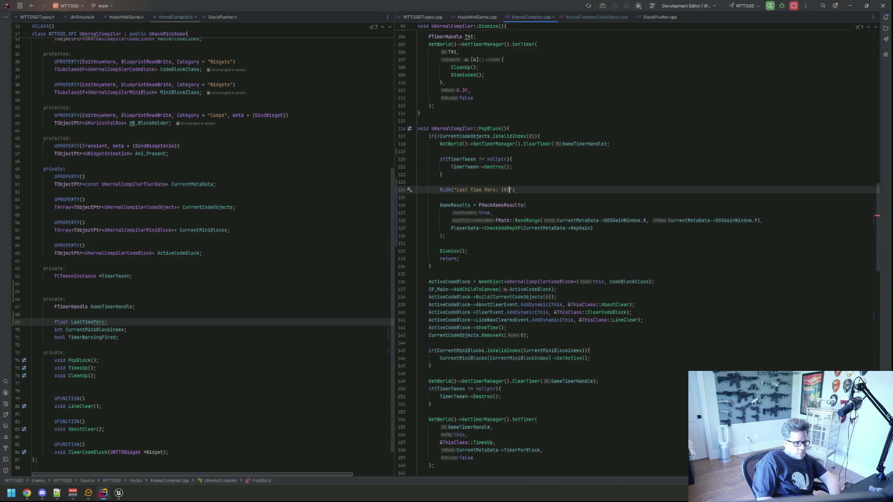
key(BackSpace)
key(BackSpace)
key(BackSpace)
text(Last)
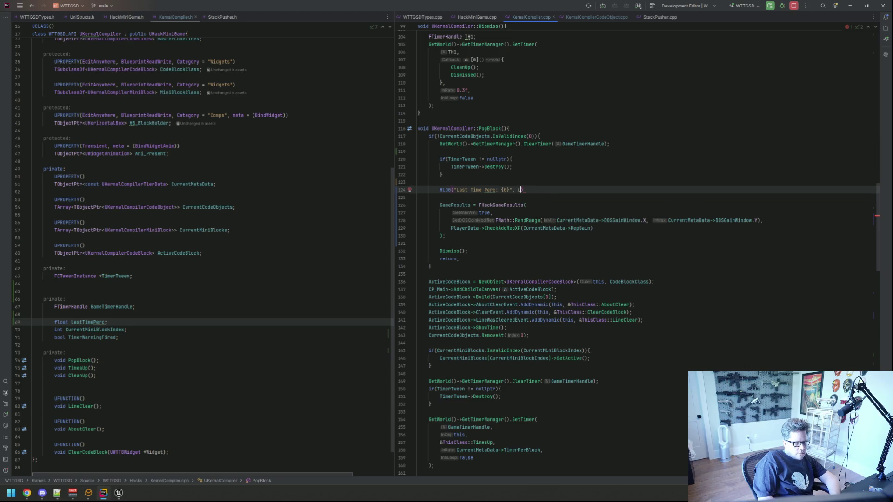
text(T)
key(Return)
text(;)
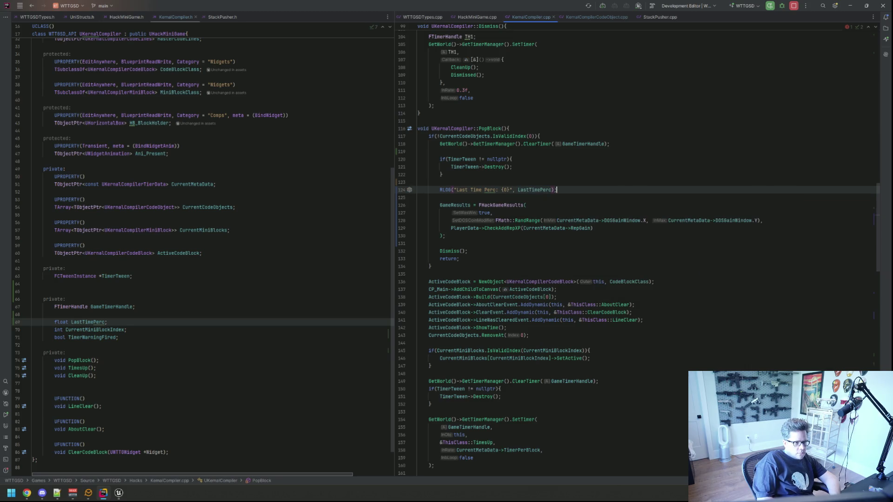
click(417, 182)
key(ctrl+alt+F11)
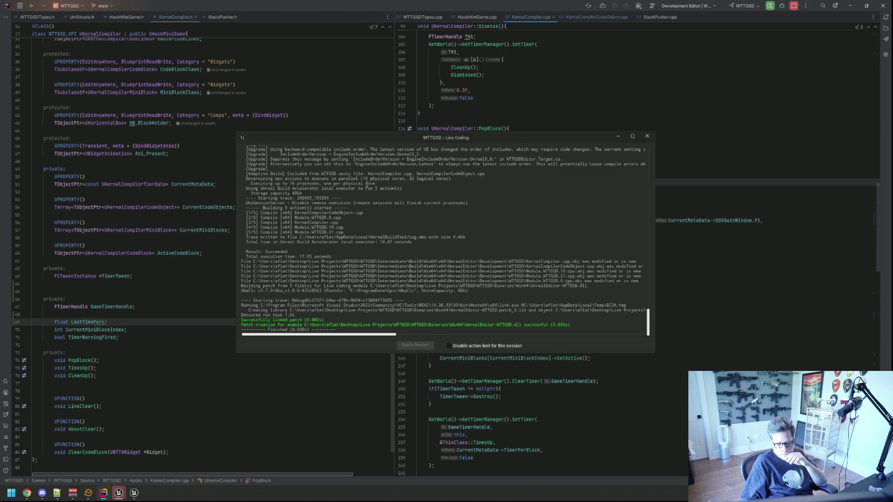
Once the KernalCompiler patch succeeds, close the Live Coding window.
click(610, 157)
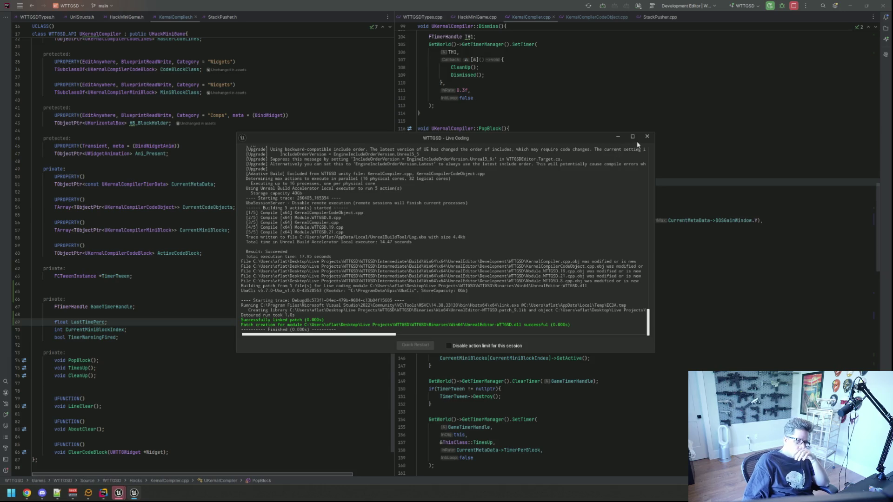
click(647, 137)
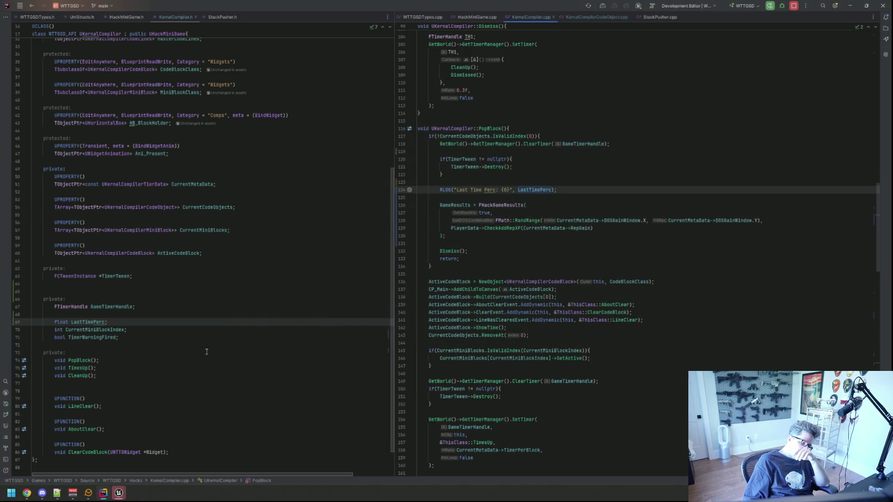
Return to the Unreal Editor and clear the Output Log.
click(120, 494)
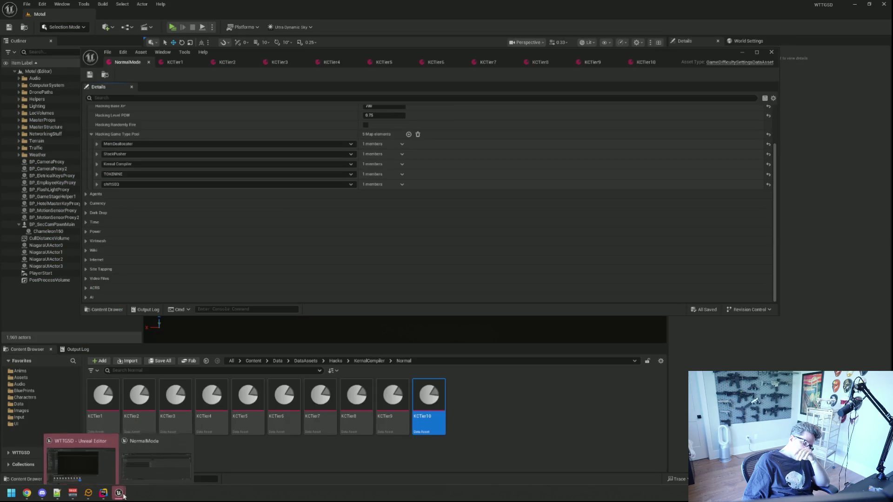
click(100, 269)
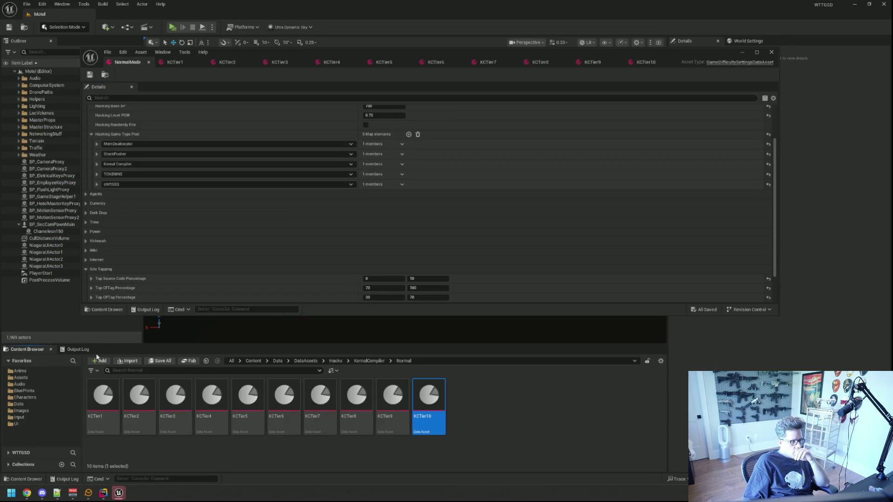
click(78, 350)
right_click(192, 375)
click(218, 384)
Collapse the Hacking Game Type Pool entries and start a Play session.
mouse_move(127, 497)
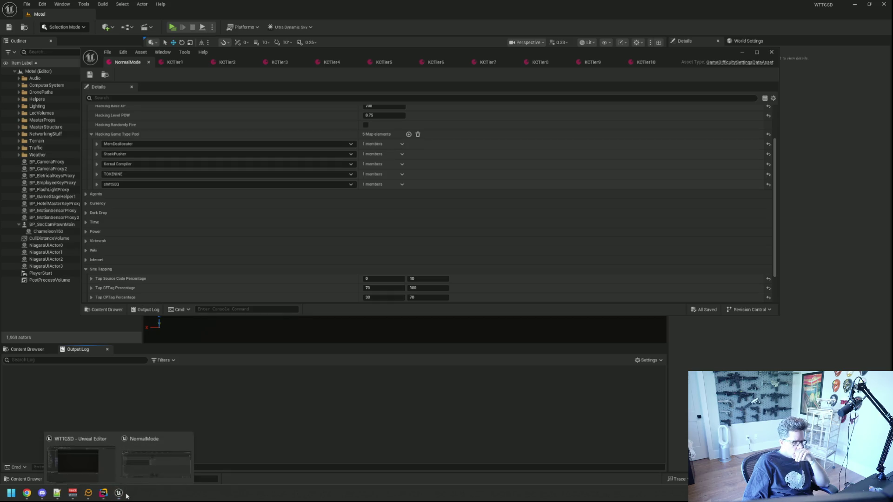
click(95, 135)
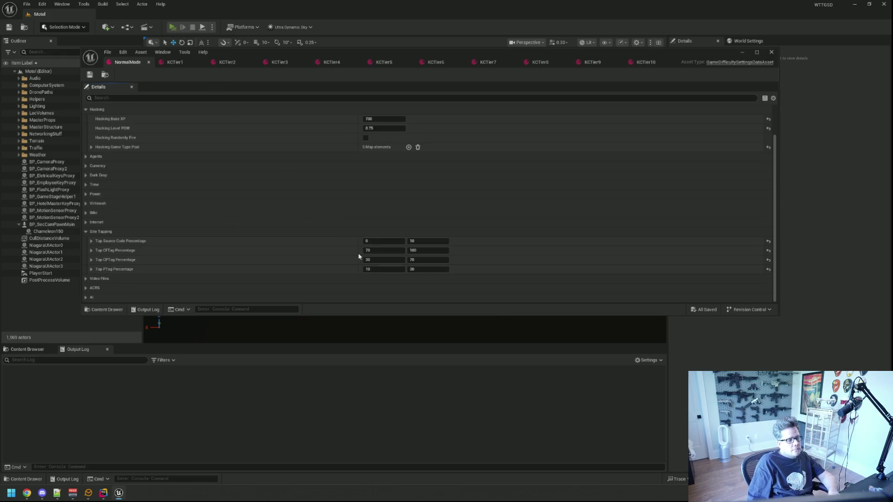
key(alt+p)
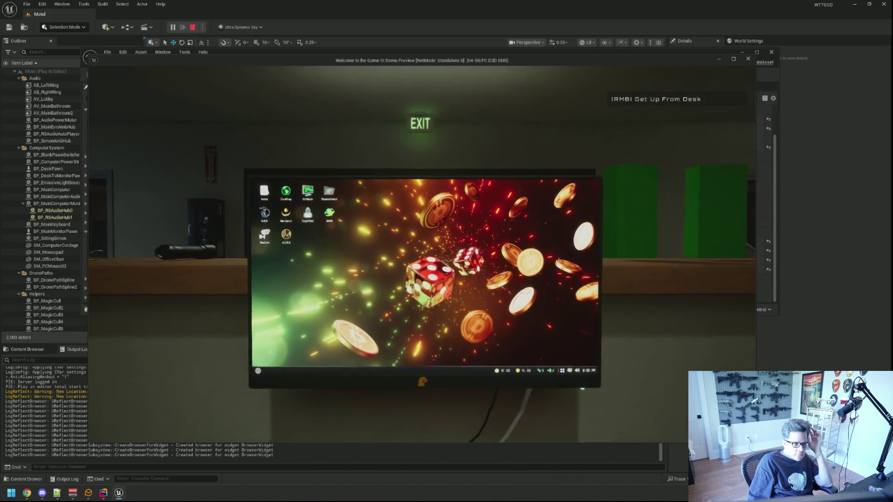
Run TriggerHack 3, type the prompt sentence, then stop playing and go back to Rider.
text(TriggerHack 3)
key(Return)
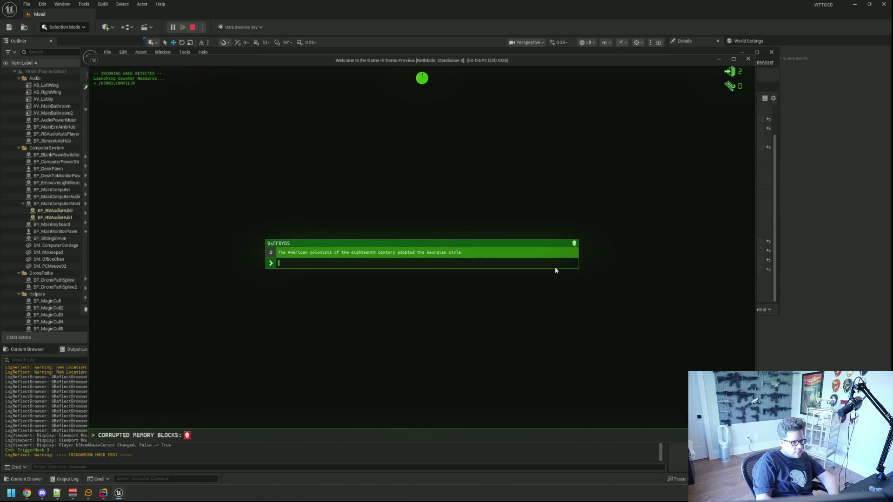
text(TheAmerican colon)
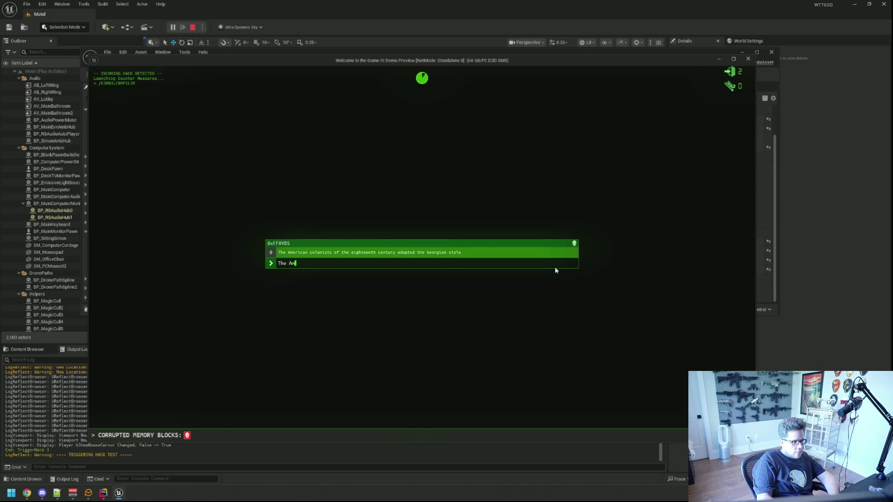
text(ist s)
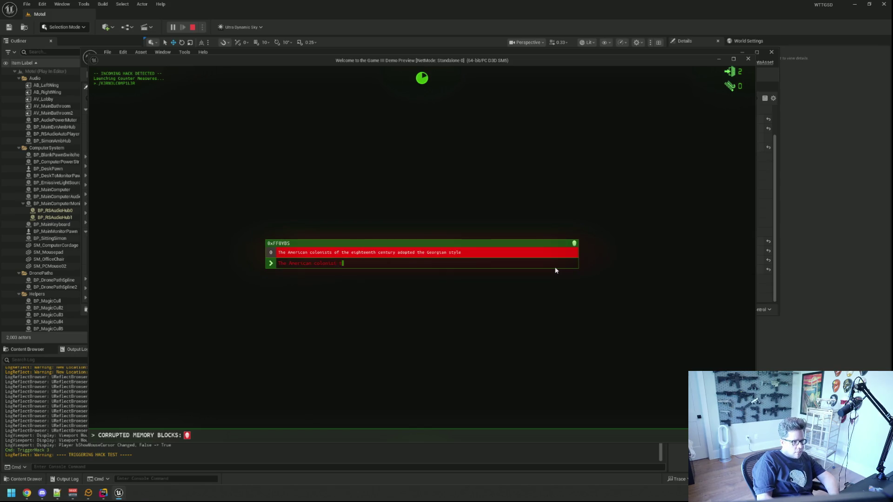
key(BackSpace)
key(BackSpace)
key(BackSpace)
key(BackSpace)
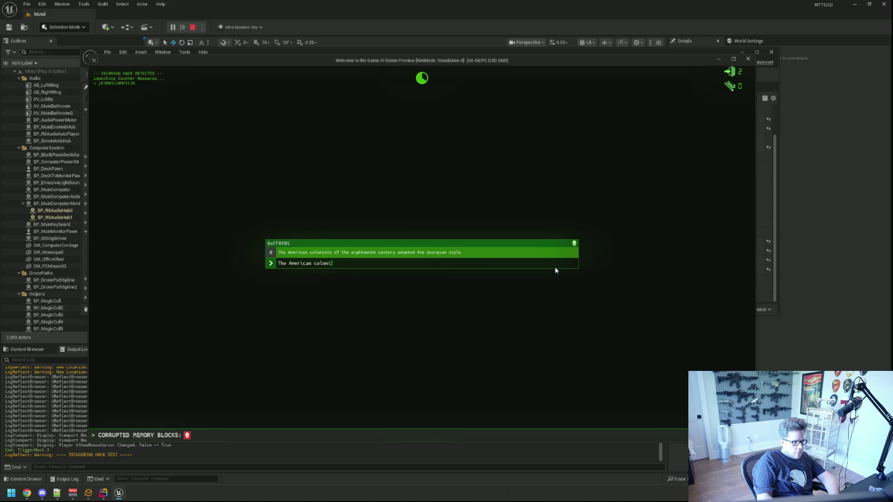
text(sts of the ei)
text(gh)
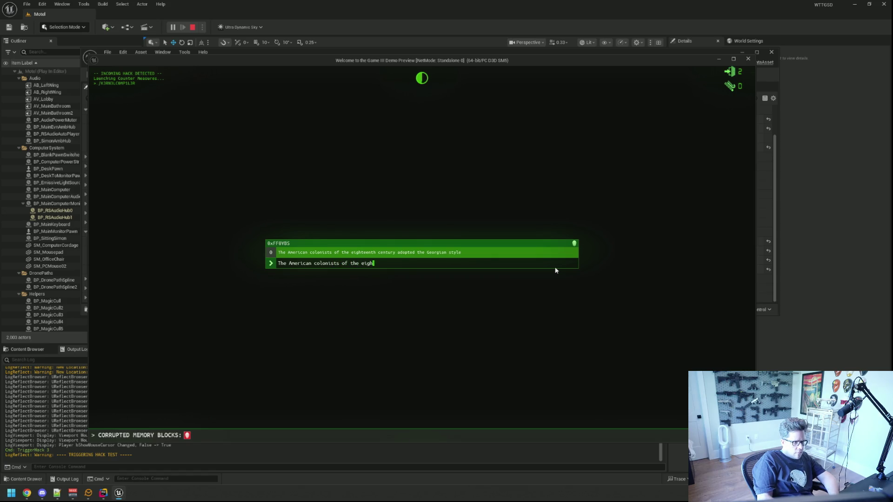
text(enth century )
text(add theorn style)
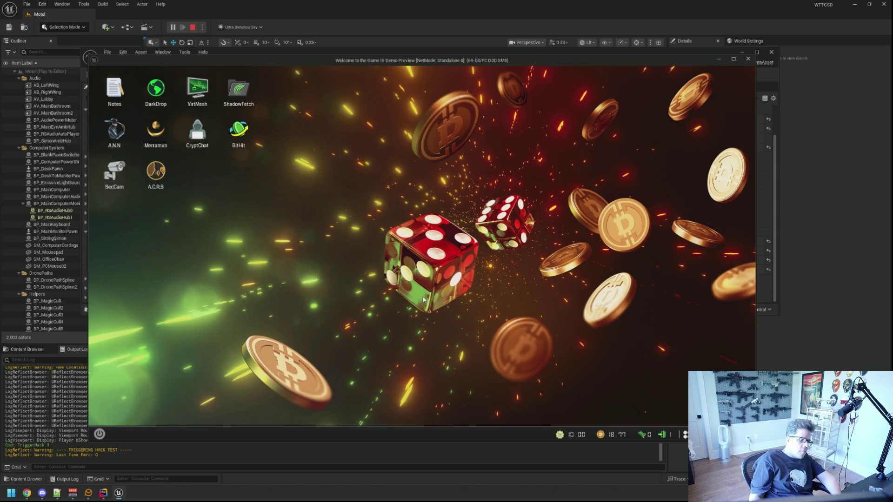
key(Escape)
click(110, 495)
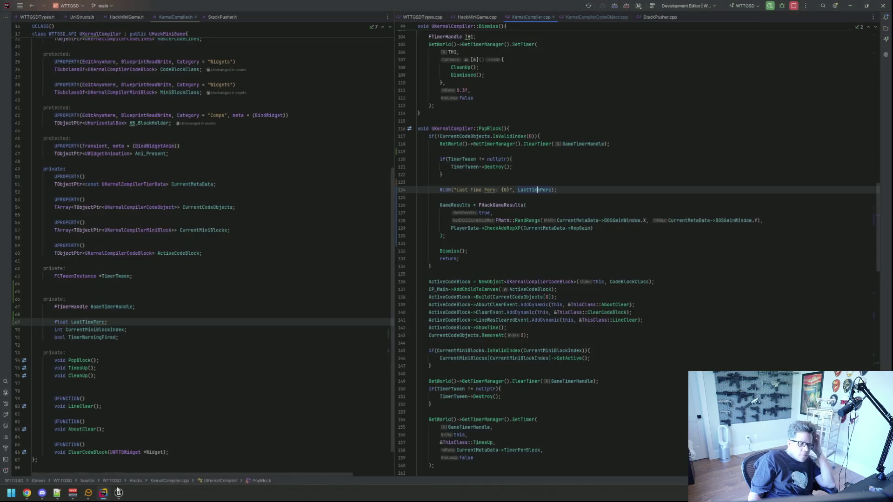
scroll(562, 199, down, 5)
scroll(556, 214, up, 8)
scroll(554, 222, up, 6)
scroll(554, 220, down, 20)
scroll(556, 211, down, 8)
click(557, 181)
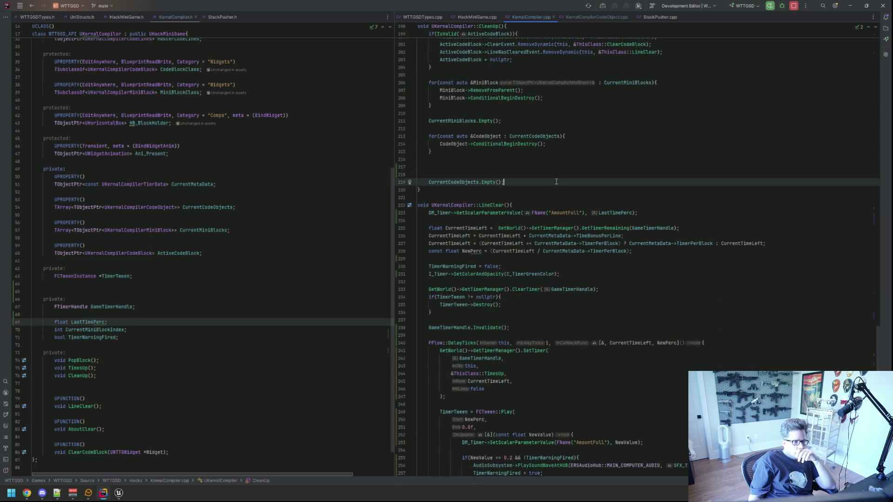
click(612, 213)
scroll(613, 207, up, 20)
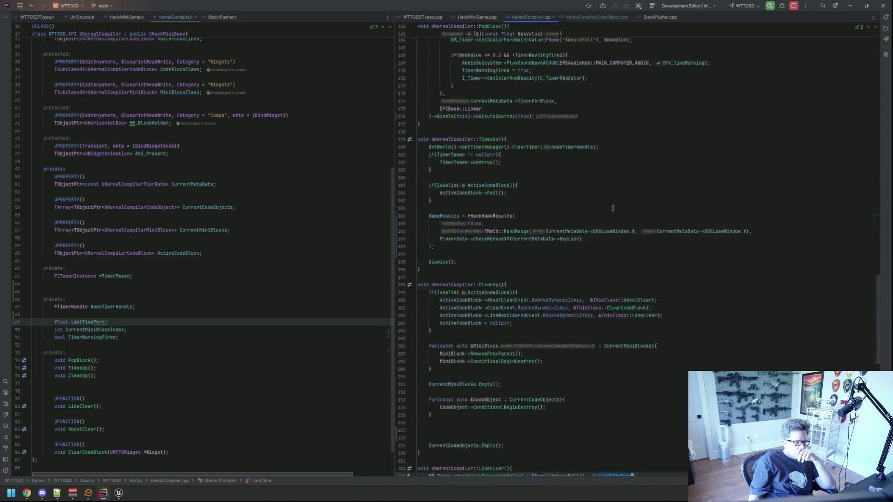
scroll(613, 208, down, 20)
scroll(612, 209, down, 6)
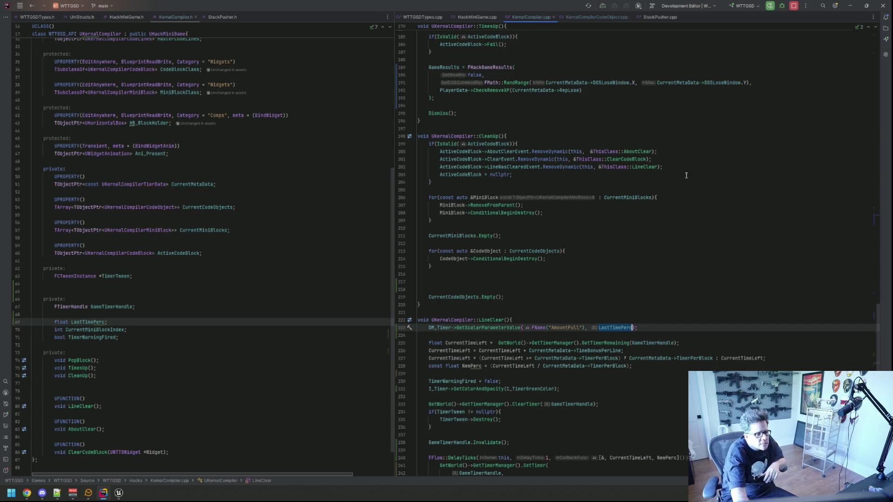
Delete the AmountFull statement and the blank lines at the top of LineClear.
key(Down)
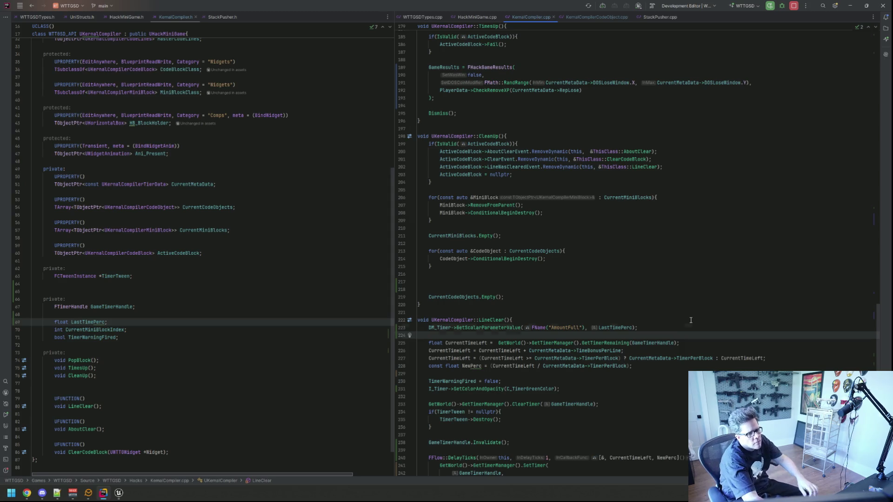
key(Up)
key(BackSpace)
key(Down)
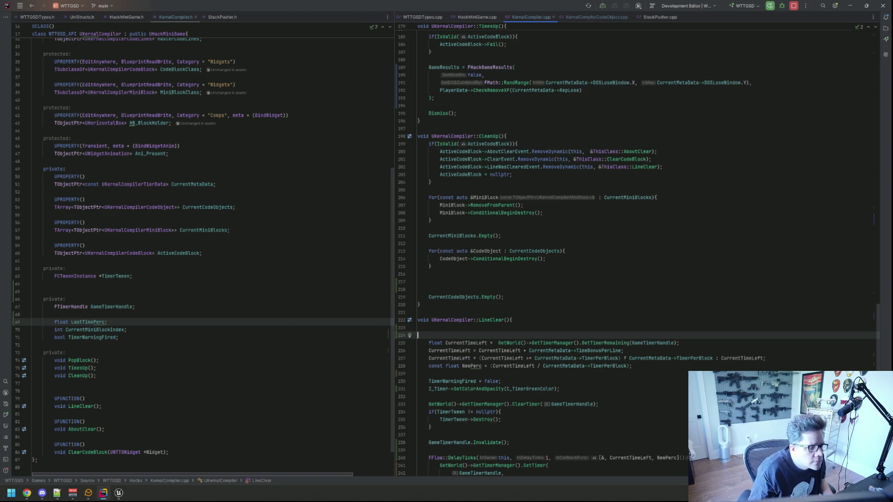
key(shift+Up)
key(BackSpace)
key(BackSpace)
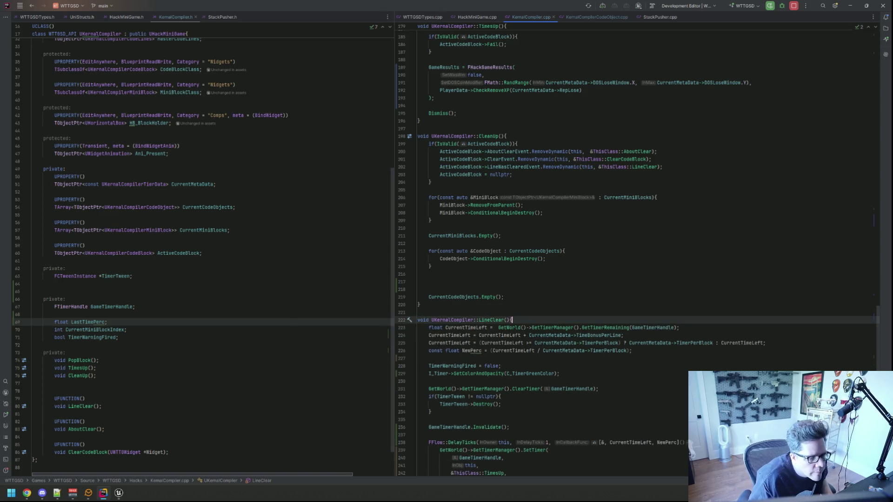
Add 'LastTimePerc = CurrentTimeLeft;' below the CurrentTimeLeft line and recompile with Live Coding.
click(679, 327)
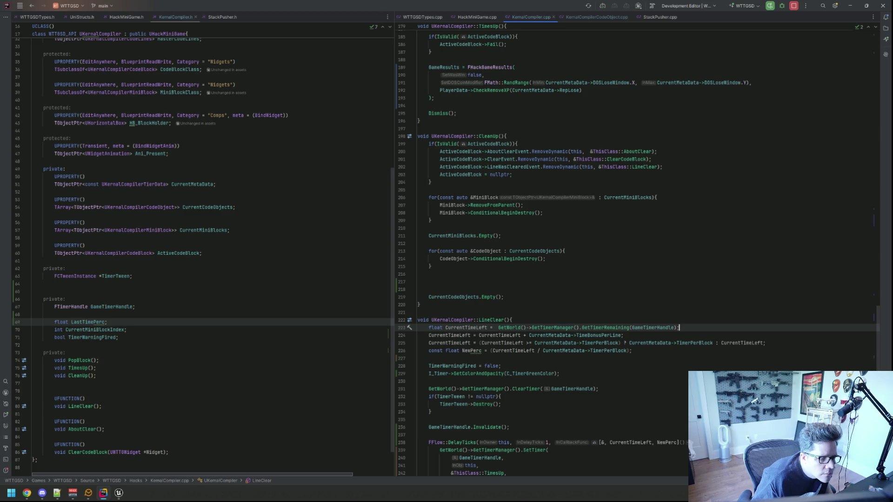
key(Return)
key(Return)
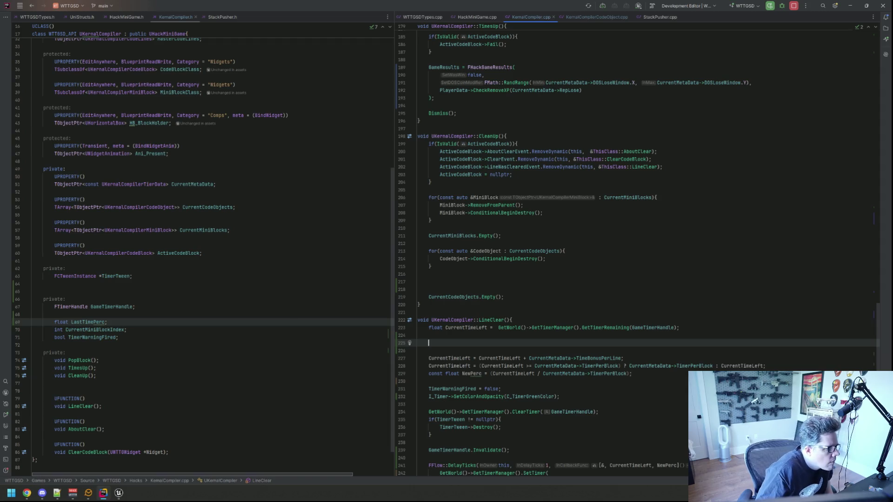
text(LastTimePerc )
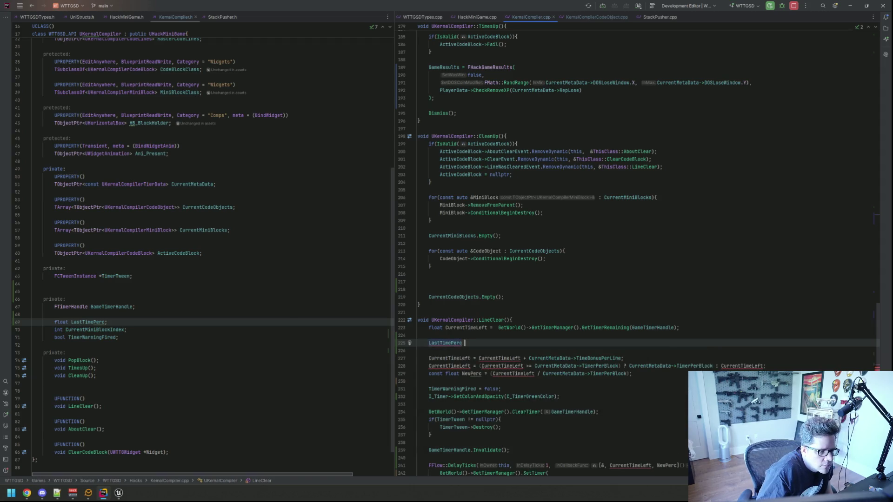
text(= Current)
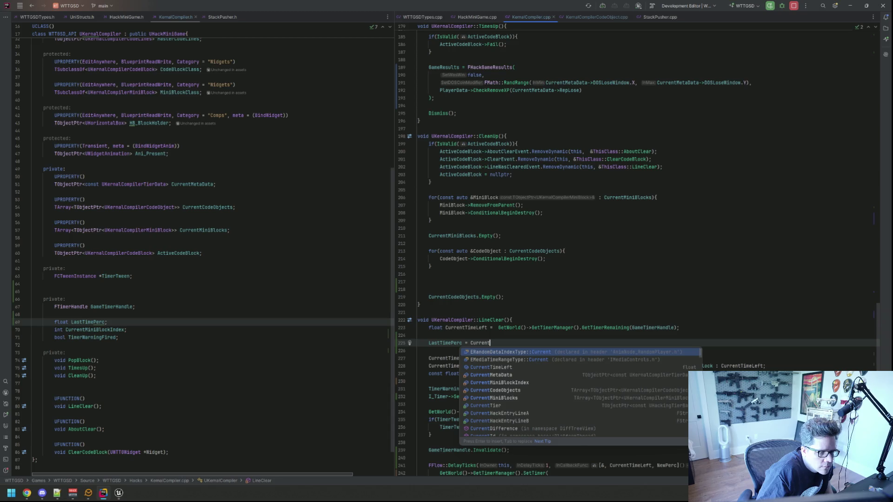
text(TimeLeft;)
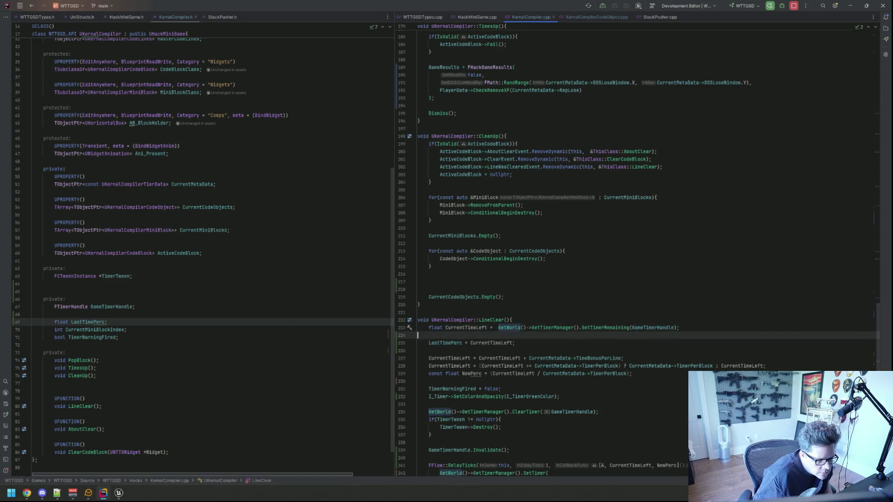
key(ctrl+alt+F11)
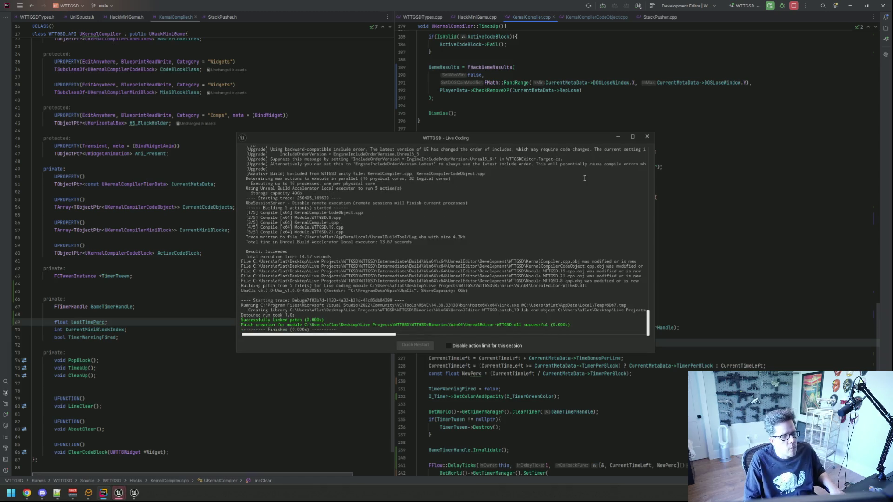
Return to the Unreal Editor, close the GameDifficultySettings asset editor and clear the level selection.
click(646, 138)
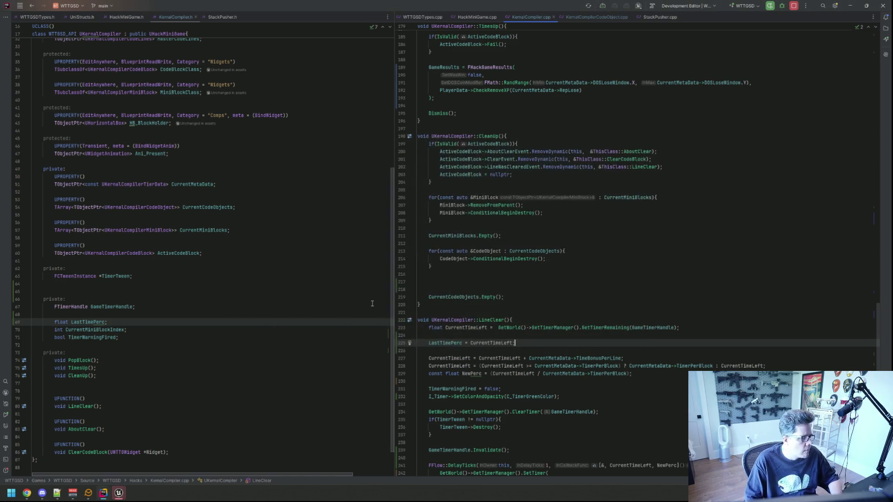
mouse_move(118, 493)
click(70, 456)
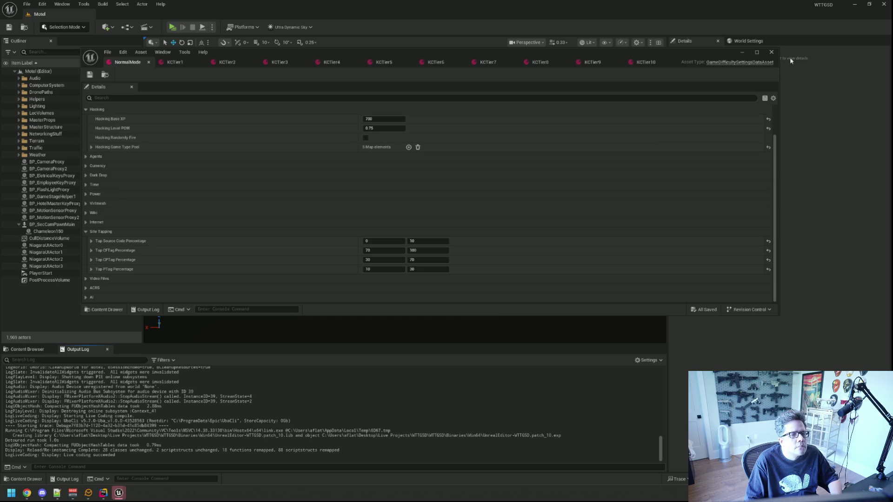
click(771, 52)
click(528, 153)
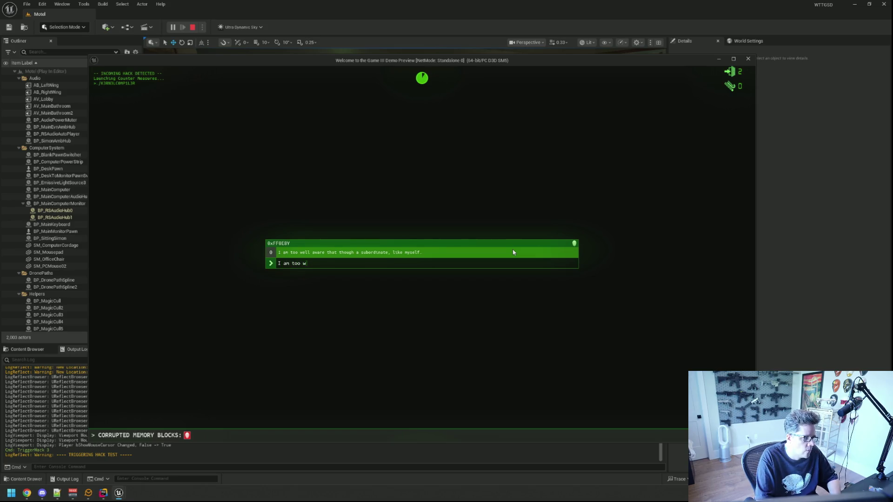
Finish typing the prompt line until HACK BLOCKED shows 350 XP, then stop the preview.
text(that tou)
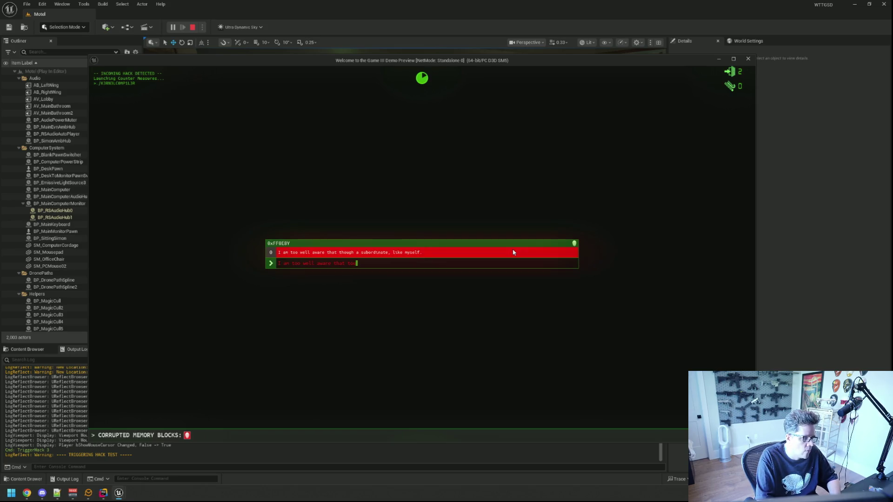
text(hough a subor)
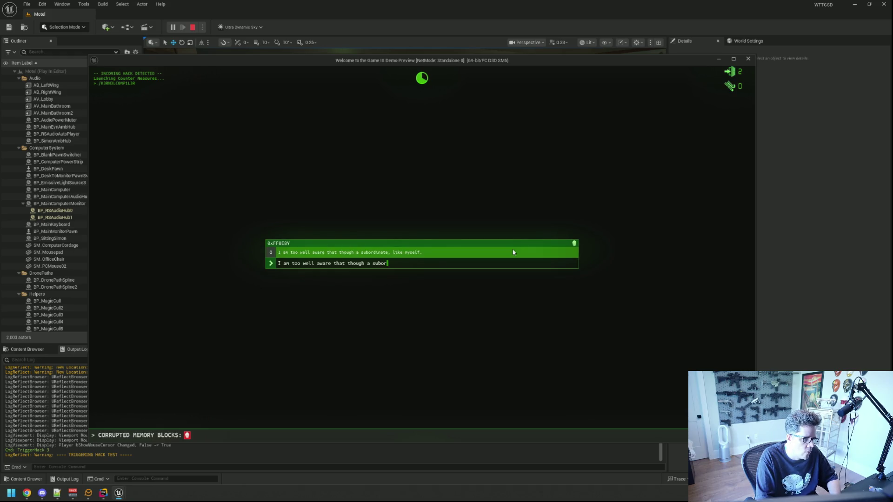
text(dinate, m)
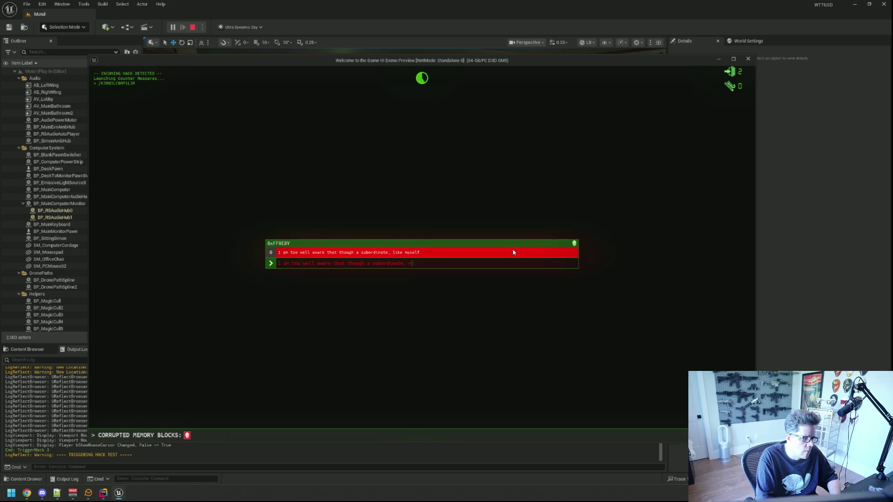
key(BackSpace)
text(like mys)
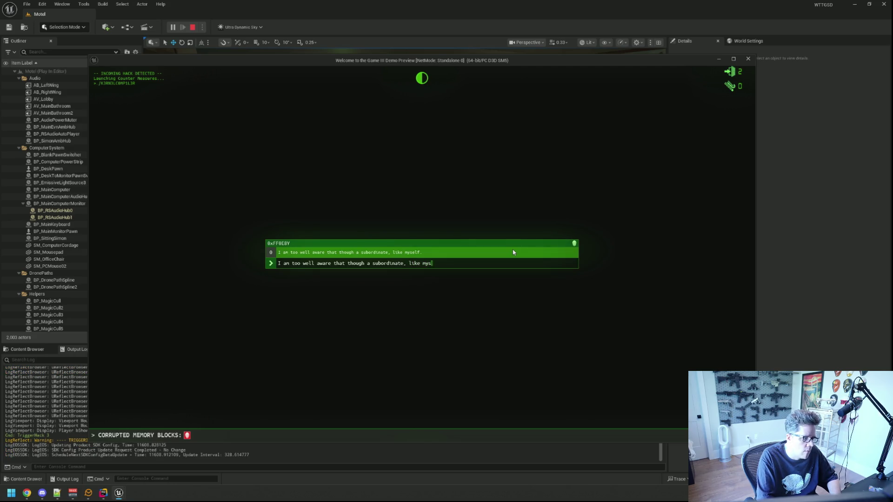
text(elf.)
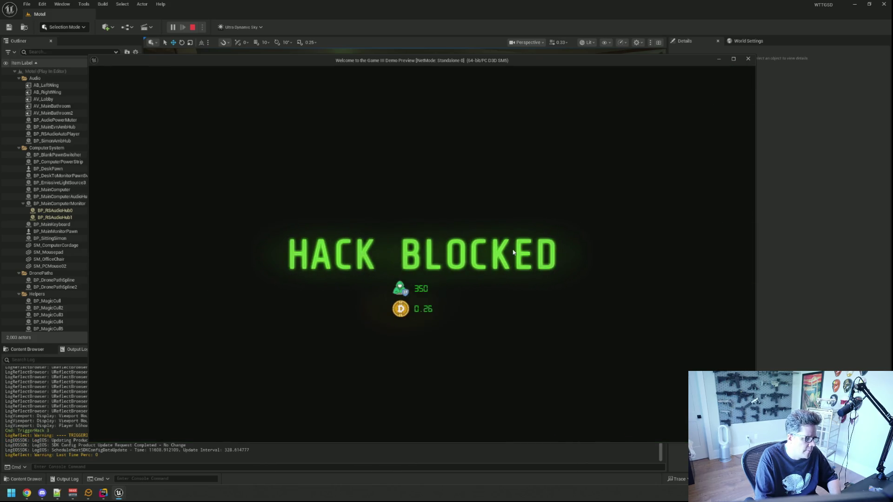
key(Escape)
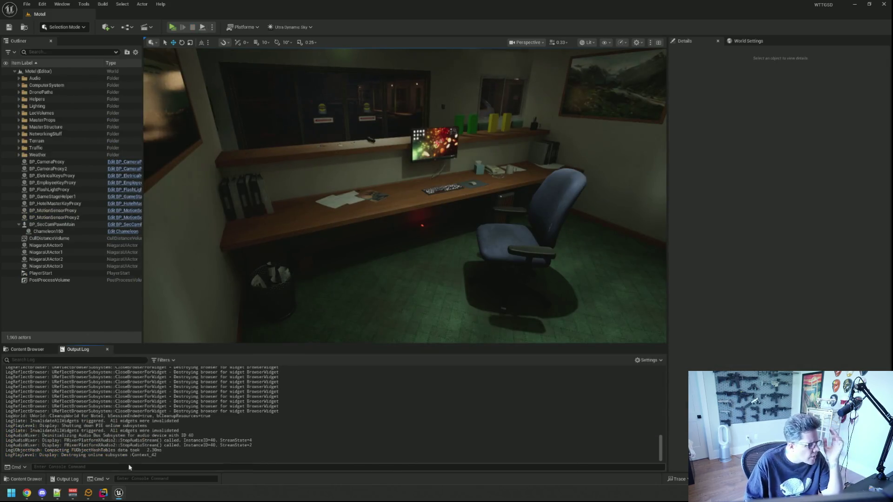
Copy the LastTimePerc assignment line from LineClear into AboutClear.
key(alt+Tab)
scroll(562, 286, up, 10)
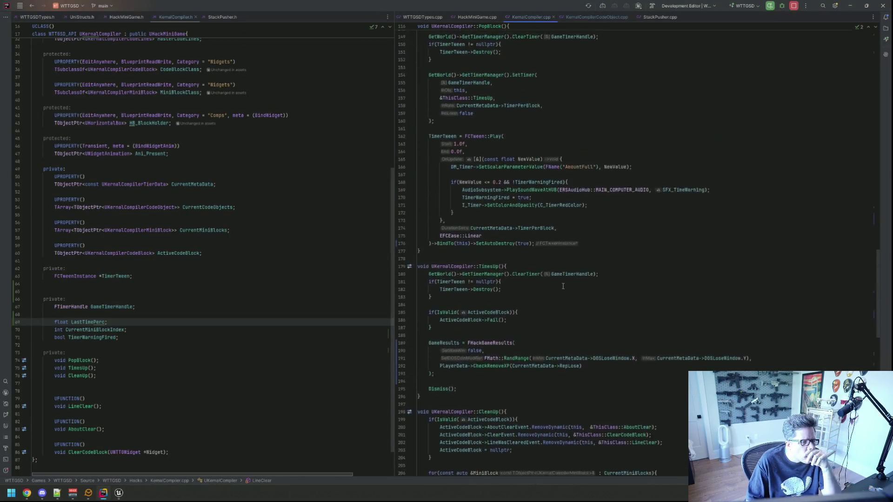
scroll(562, 286, up, 9)
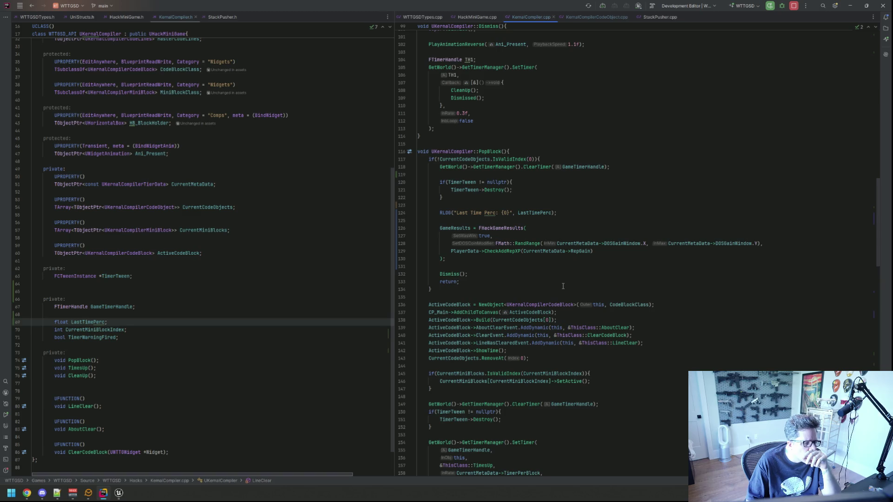
scroll(563, 286, down, 20)
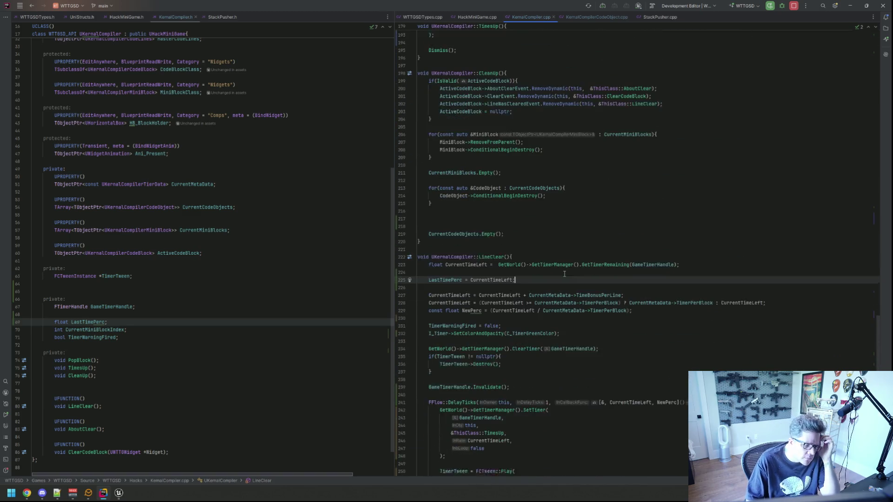
scroll(565, 270, down, 5)
shift+click(428, 137)
scroll(538, 190, down, 5)
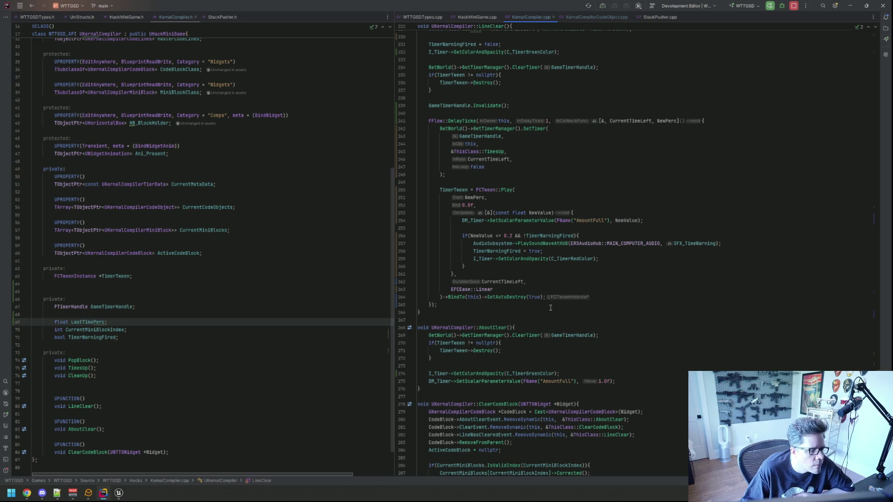
click(546, 328)
key(Return)
text(LastTimePerc = CurrentTimeLeft;)
key(Return)
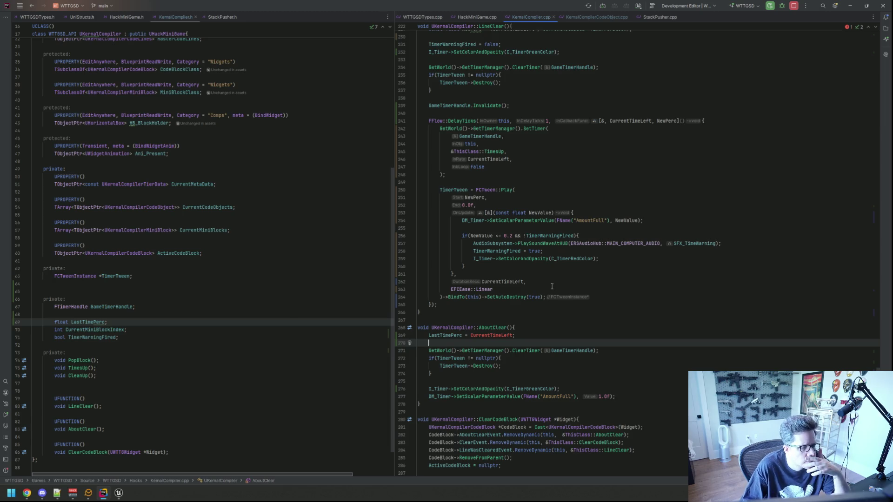
Replace the pasted AboutClear line with an RLOG 'Enter 2' log call.
scroll(552, 286, down, 4)
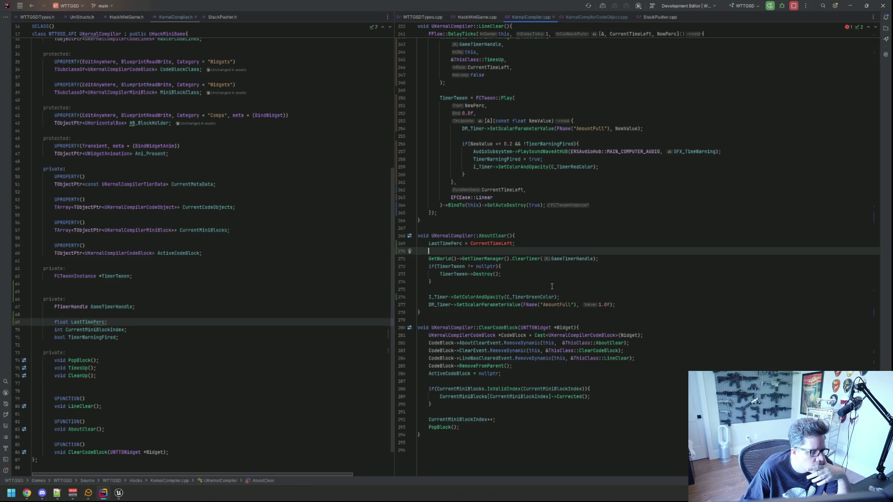
scroll(553, 287, up, 3)
click(429, 312)
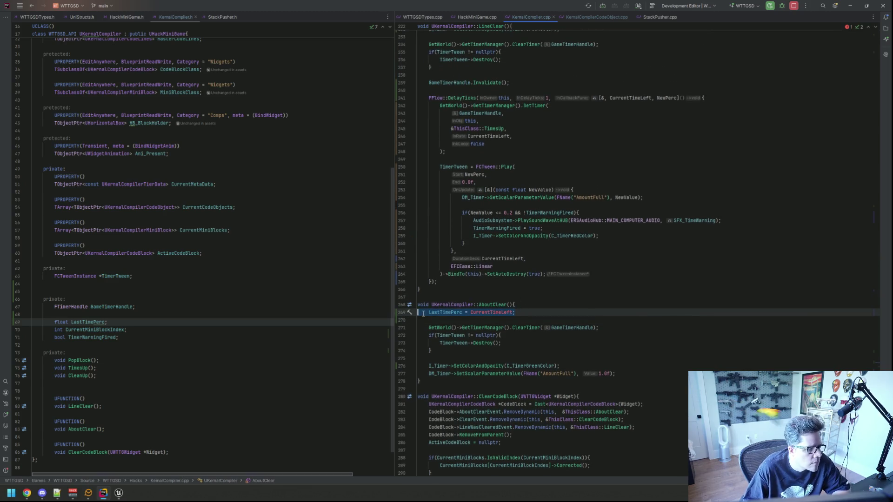
text(RL)
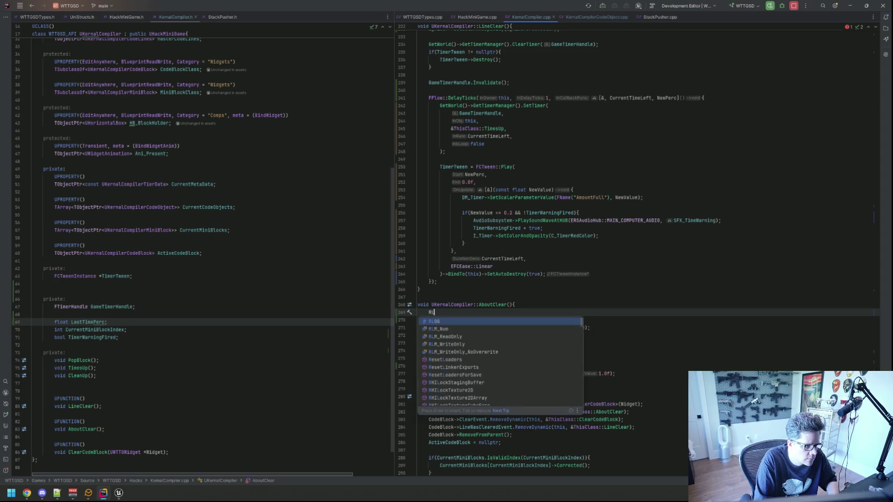
text(OG("Erter 2");)
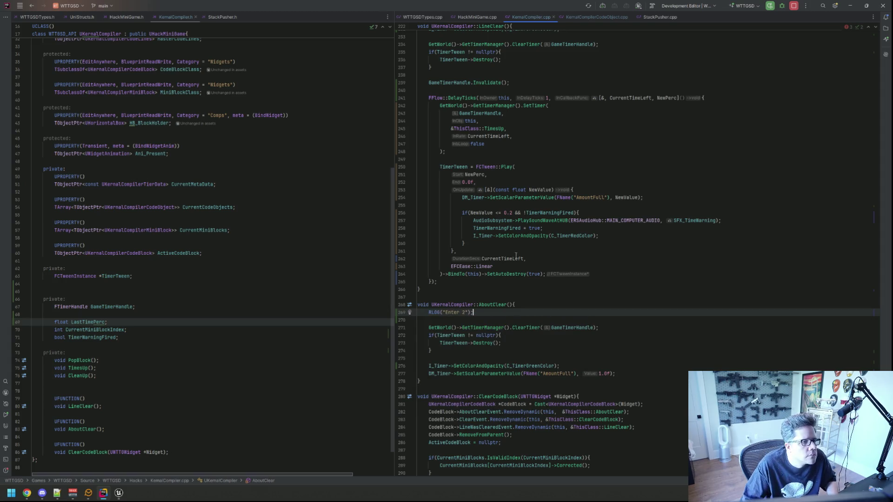
Add RLOG("Enter 1"); after the LastTimePerc line in LineClear.
scroll(515, 256, up, 10)
click(528, 209)
key(Return)
key(Up)
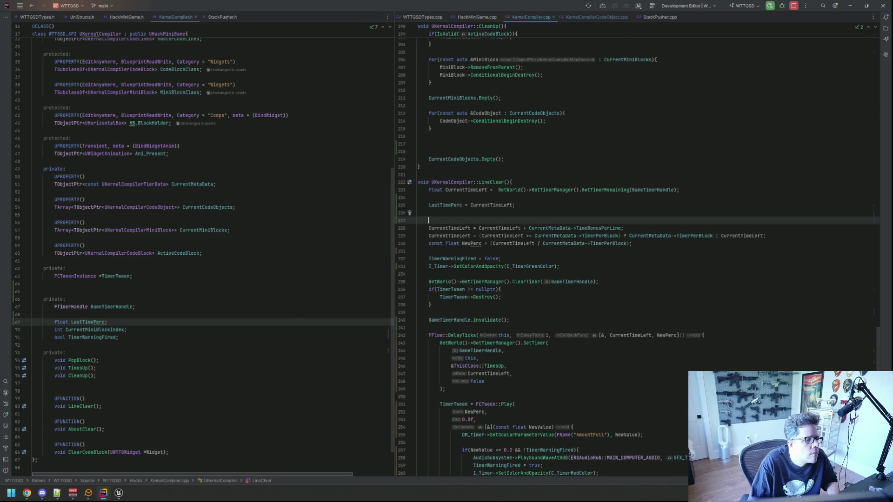
text(RLOG("Enter 1")
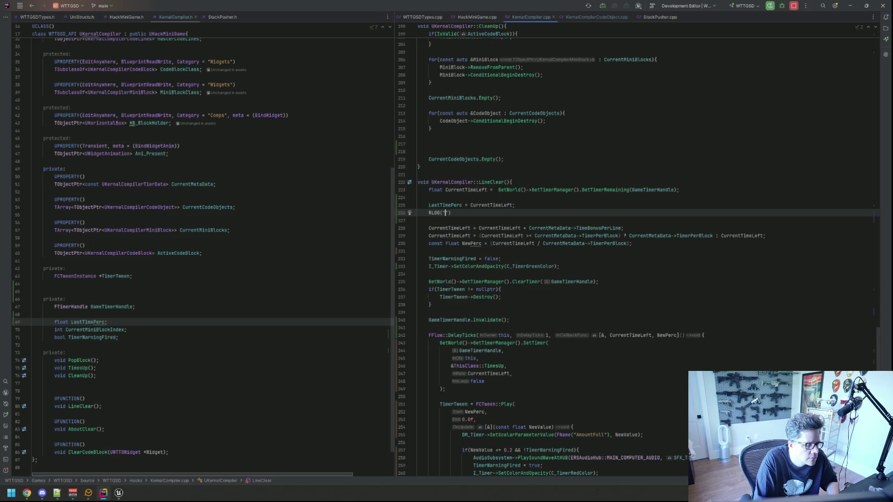
text();)
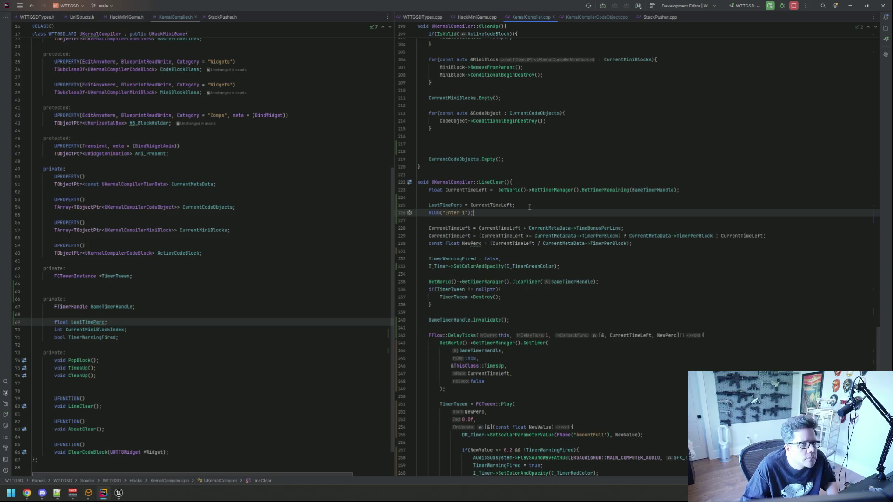
Add RLOG("Enter 3"); at the start of ClearCodeBlock.
scroll(529, 207, down, 14)
click(596, 312)
key(Return)
key(Return)
key(Up)
text(RLOG)
key(Return)
text("Enter )
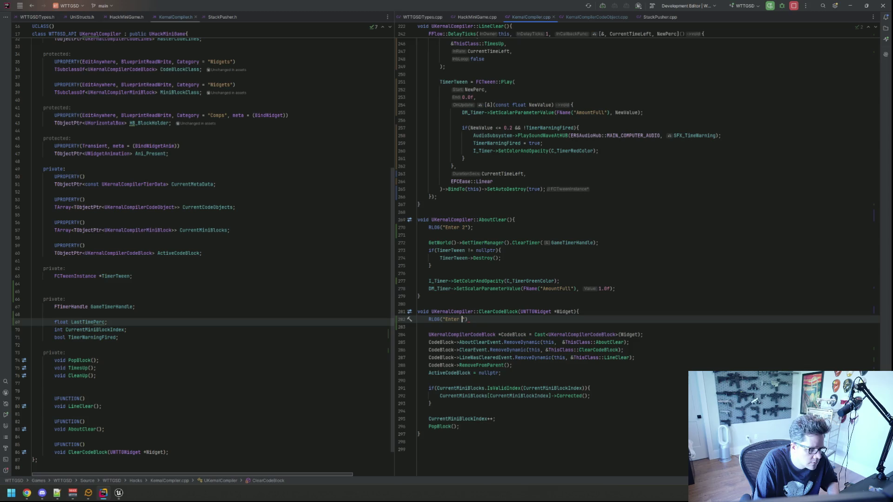
text(3)
key(Right)
key(Right)
text(;)
key(Up)
key(Up)
key(Up)
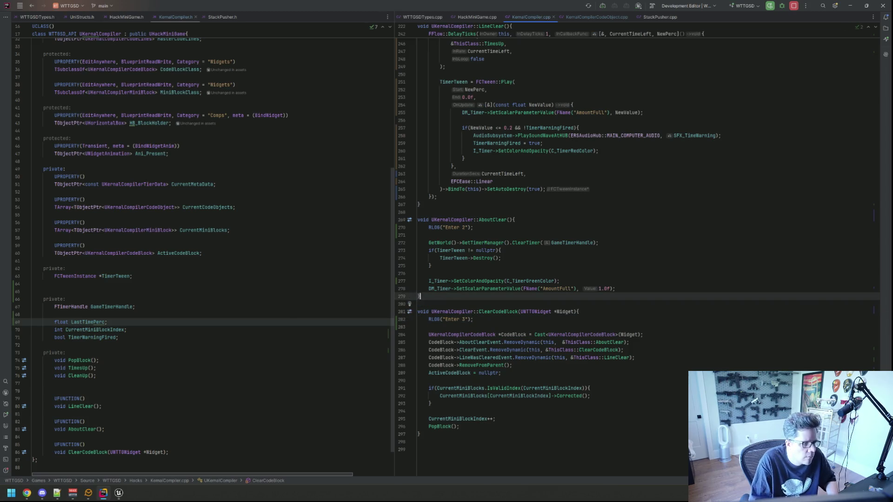
key(alt+Tab)
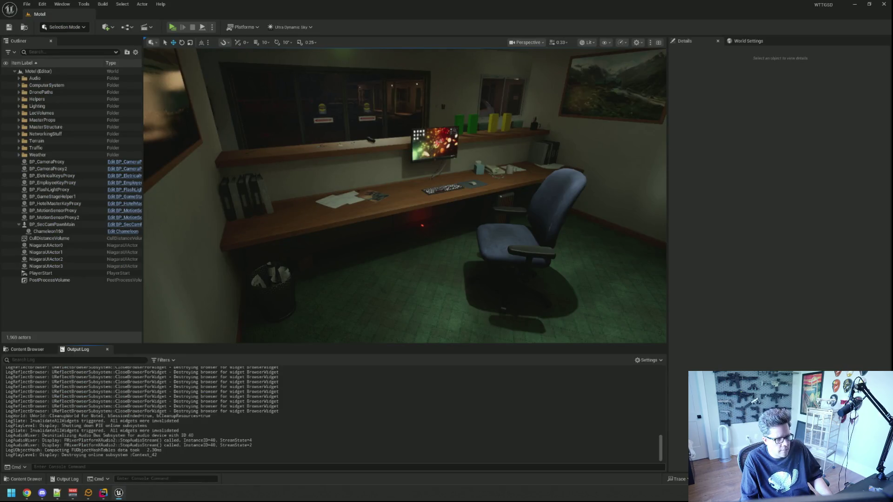
Live Coding compile the Enter-log changes, then start a play-in-editor session with Alt+P.
key(ctrl+alt+F11)
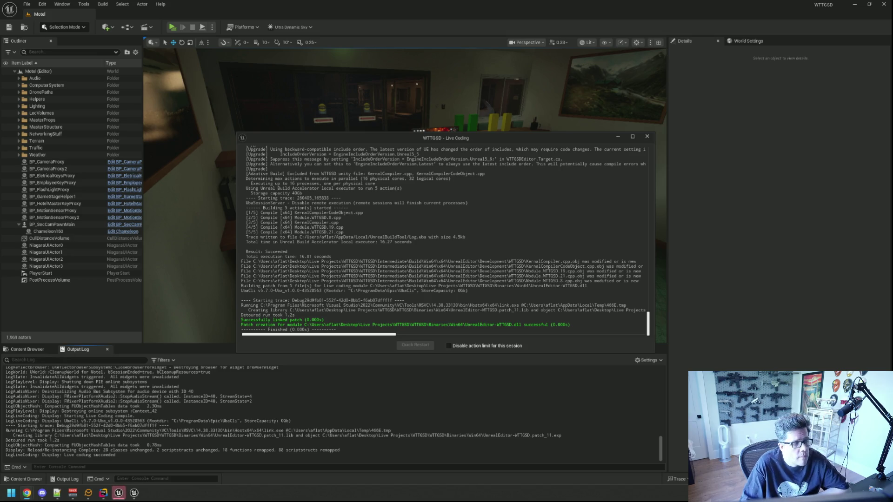
click(646, 136)
drag(381, 157, 345, 158)
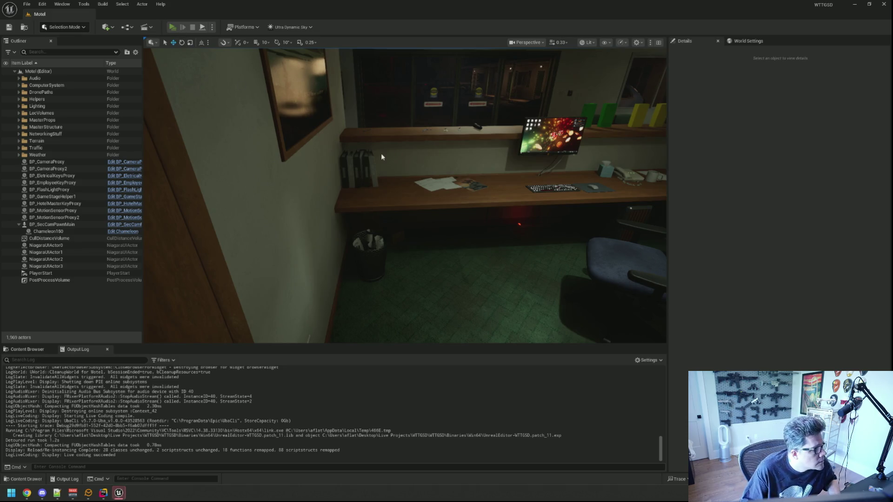
key(alt+p)
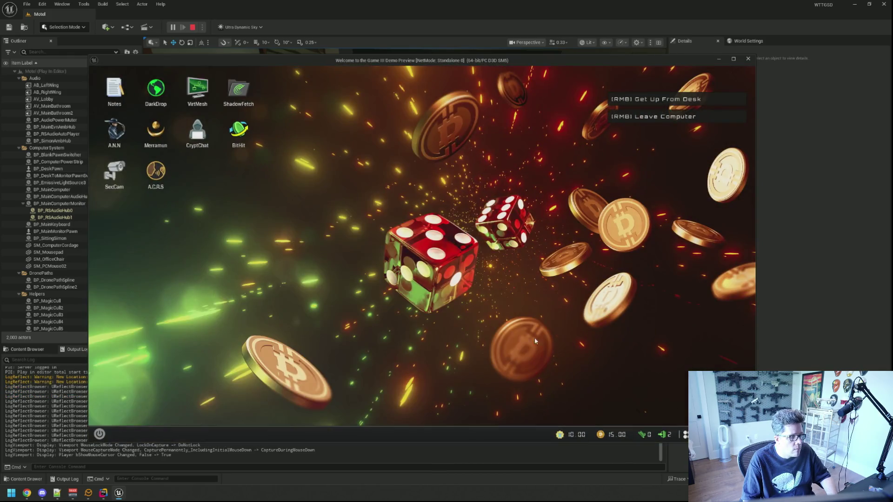
Run TriggerHack 3 from the console, type 'for my heale ag', then stop the preview.
key(grave)
key(Up)
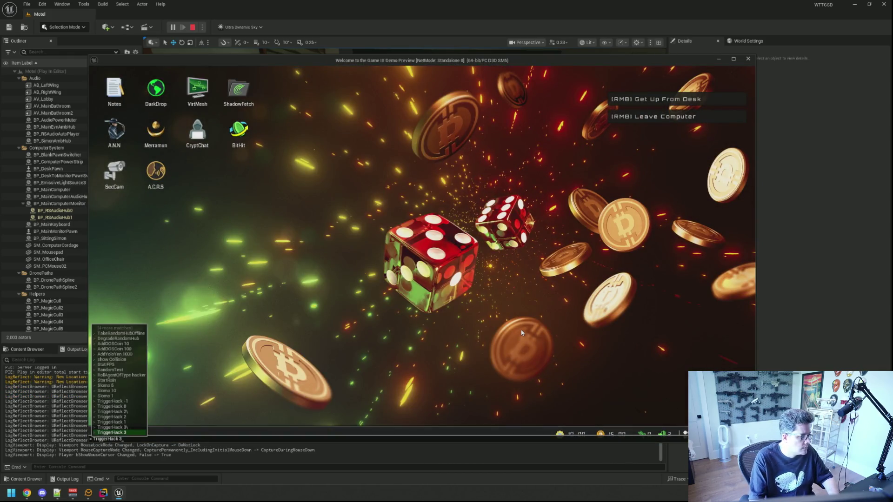
key(Return)
text(Peace was the pillow)
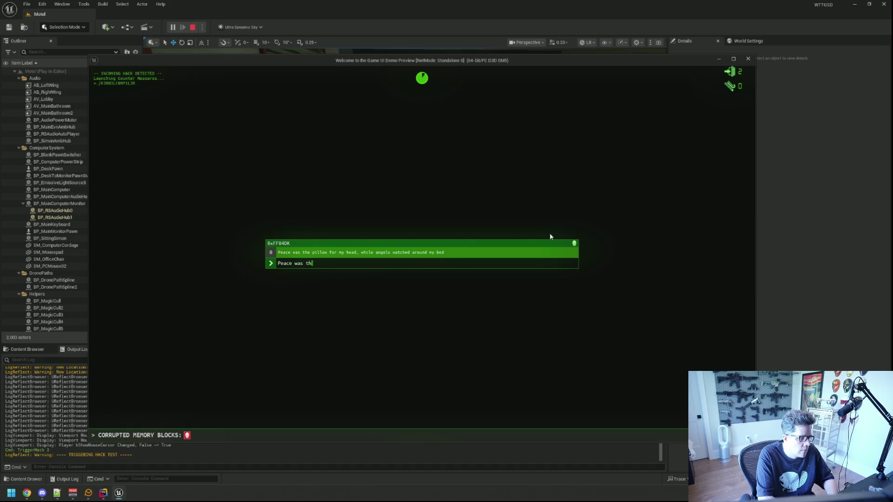
text( for my hea)
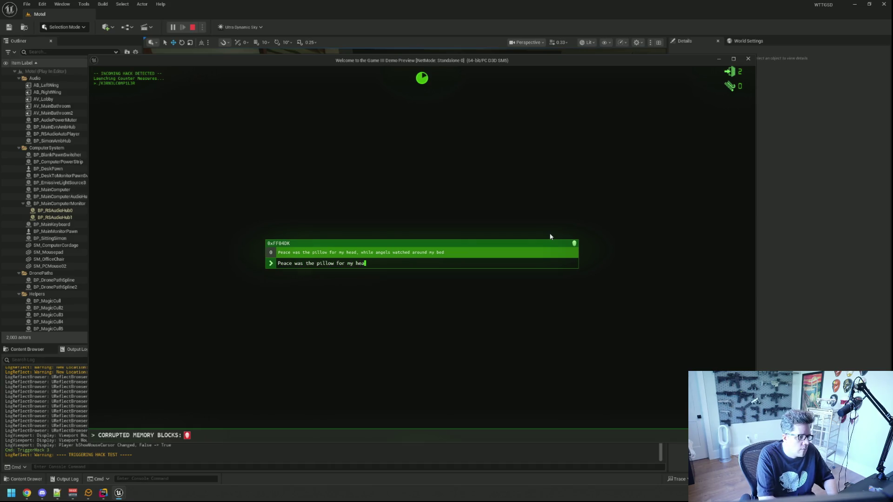
text(le ag)
key(Escape)
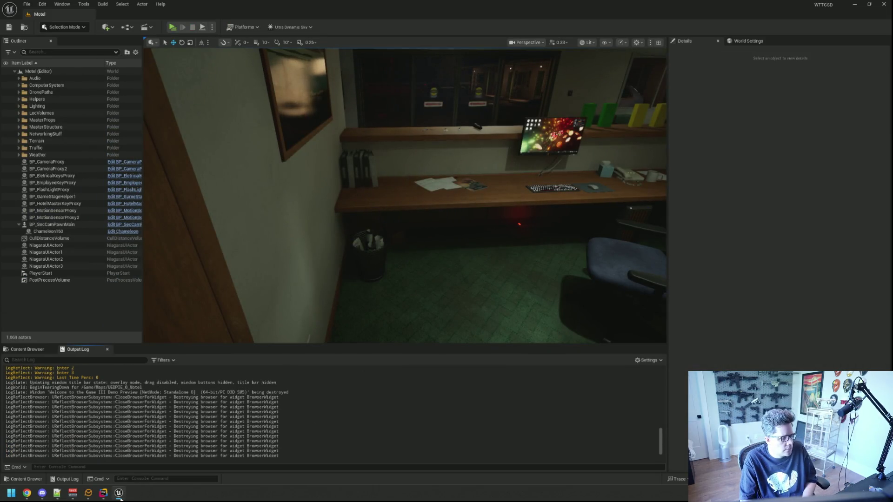
Add 'LastTimePerc = CurrentTimeLeft;' on the empty line in AboutClear.
click(104, 493)
click(535, 257)
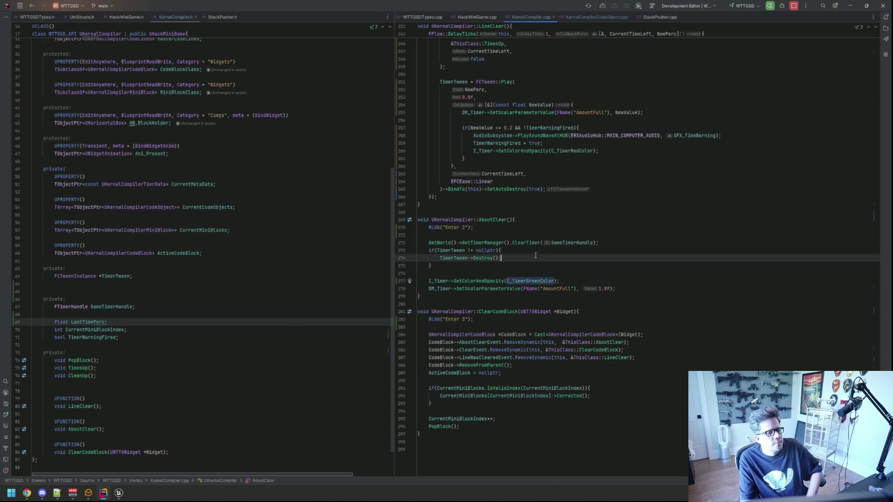
click(547, 235)
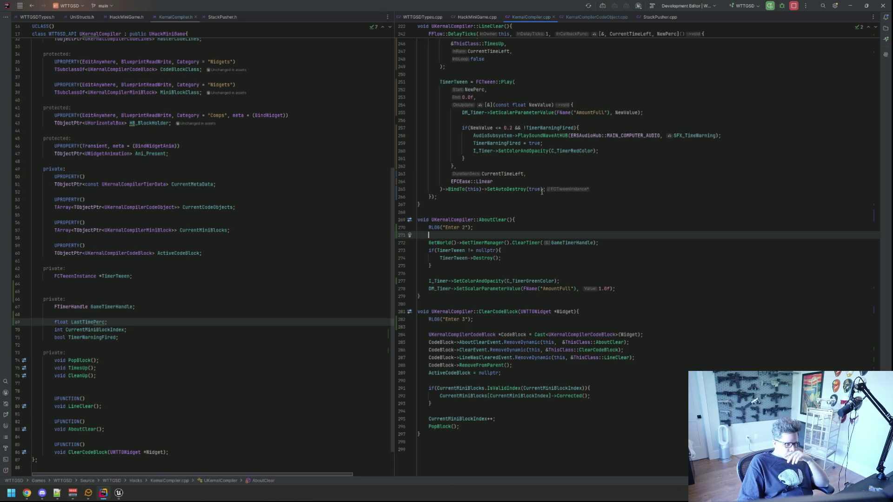
scroll(541, 191, up, 10)
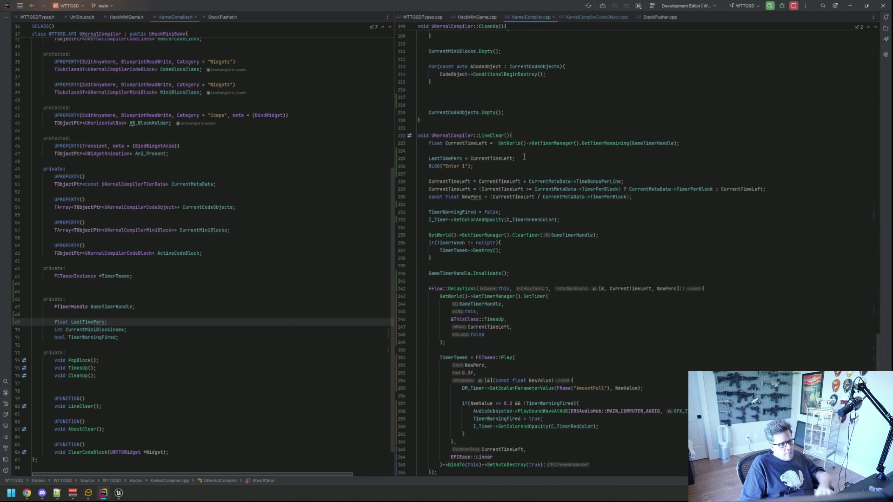
click(524, 157)
scroll(532, 205, down, 6)
scroll(532, 204, down, 5)
click(520, 221)
text(LastTimePerc = CurrentTimeLeft;)
key(Return)
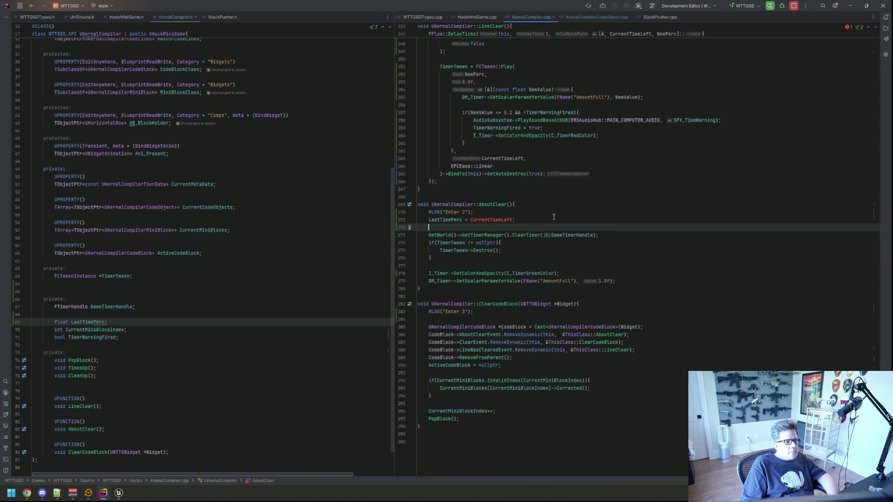
Replace CurrentTimeLeft in AboutClear with the timer-remaining / TimerPerBlock expression copied from LineClear.
scroll(554, 215, up, 10)
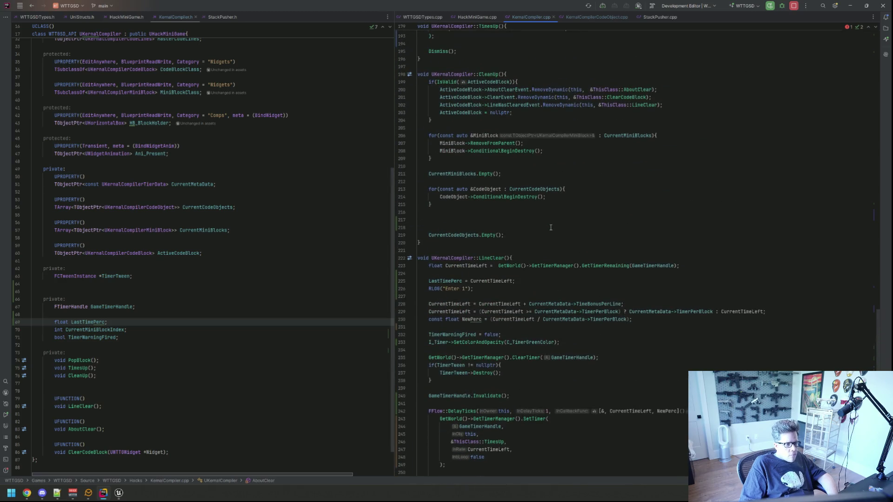
click(682, 265)
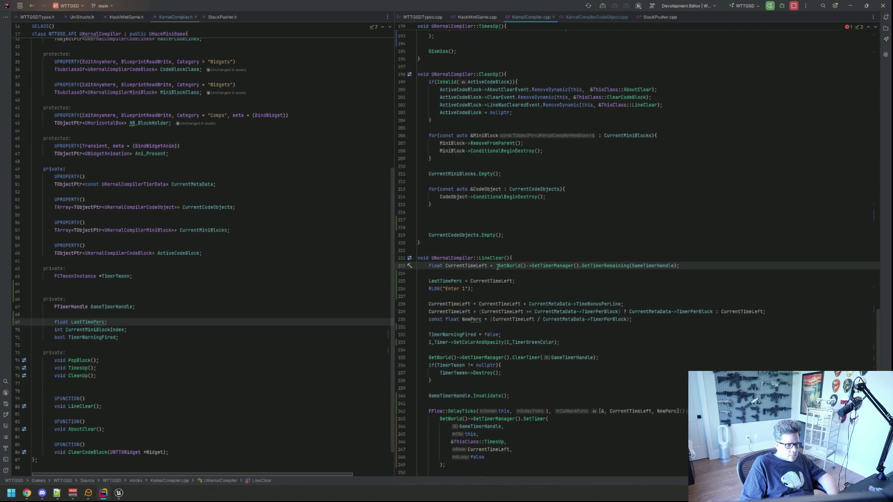
scroll(538, 242, down, 10)
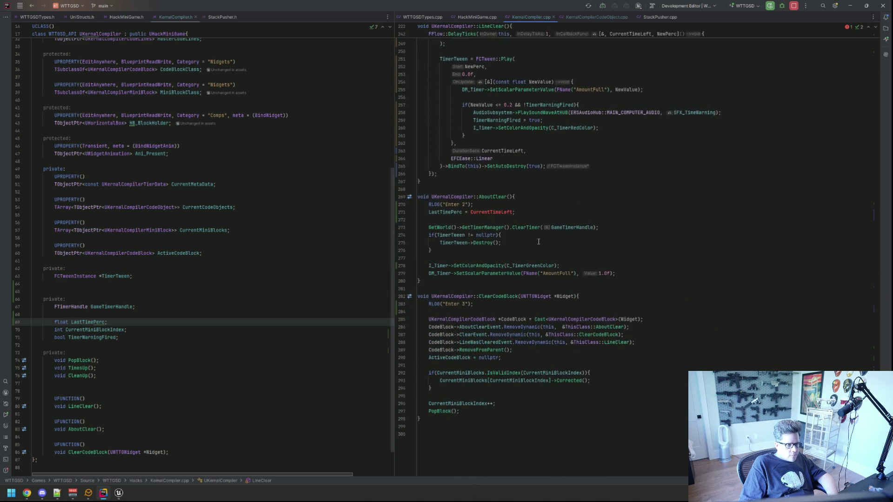
click(525, 213)
key(ctrl+BackSpace)
key(ctrl+BackSpace)
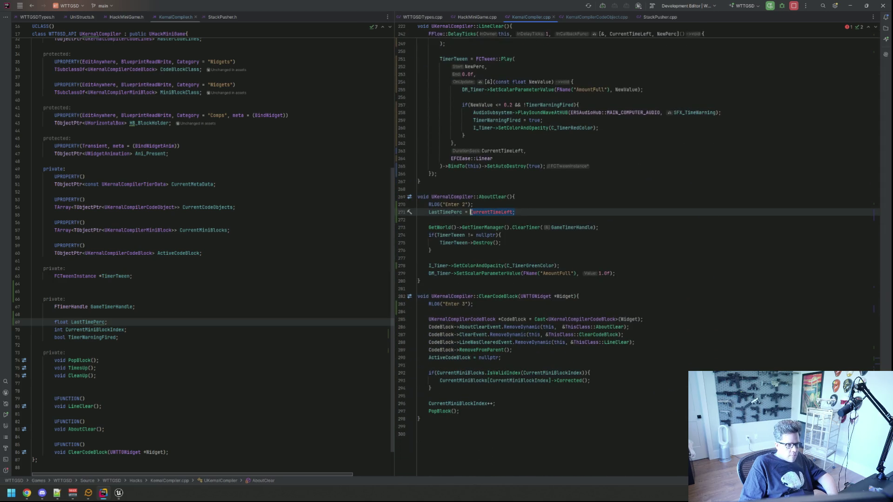
key(ctrl+v)
click(500, 222)
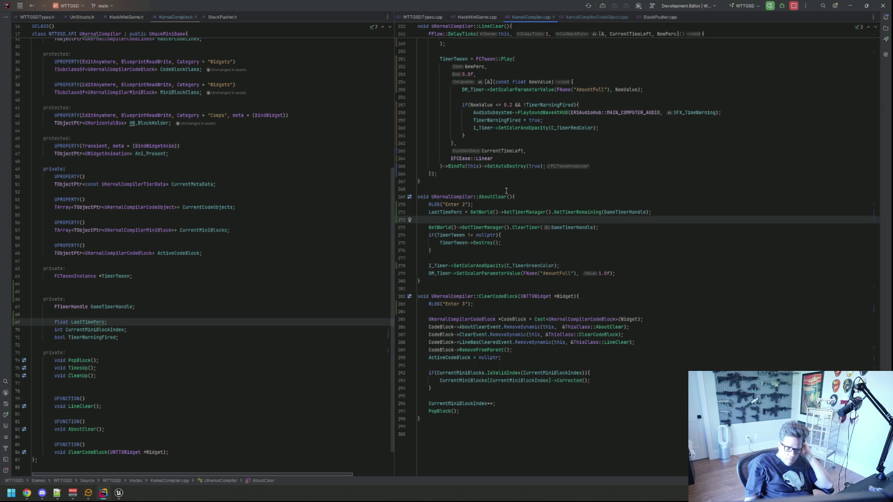
Delete the RLOG 'Enter 3' line from ClearCodeBlock.
click(449, 411)
key(F12)
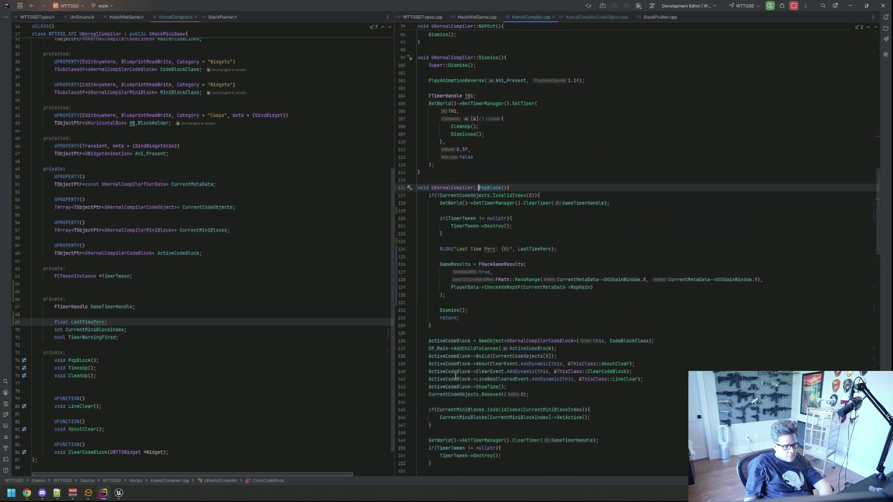
scroll(502, 220, down, 20)
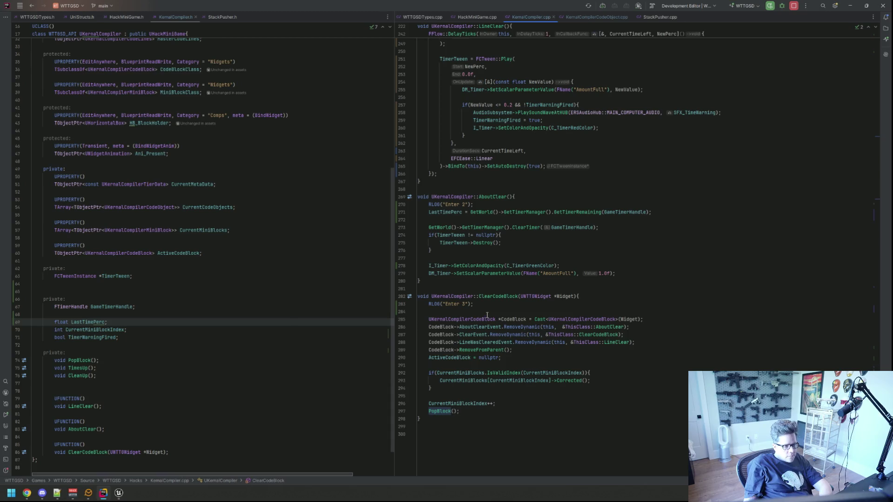
click(488, 311)
key(Up)
key(ctrl+x)
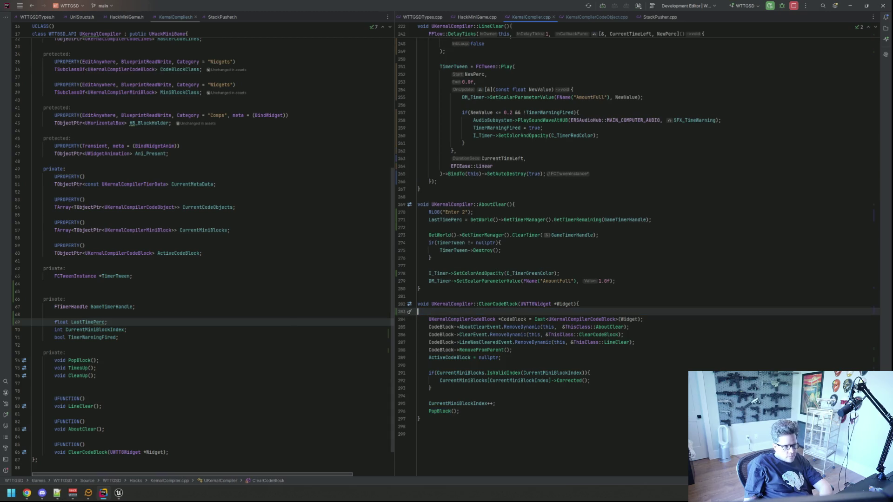
key(BackSpace)
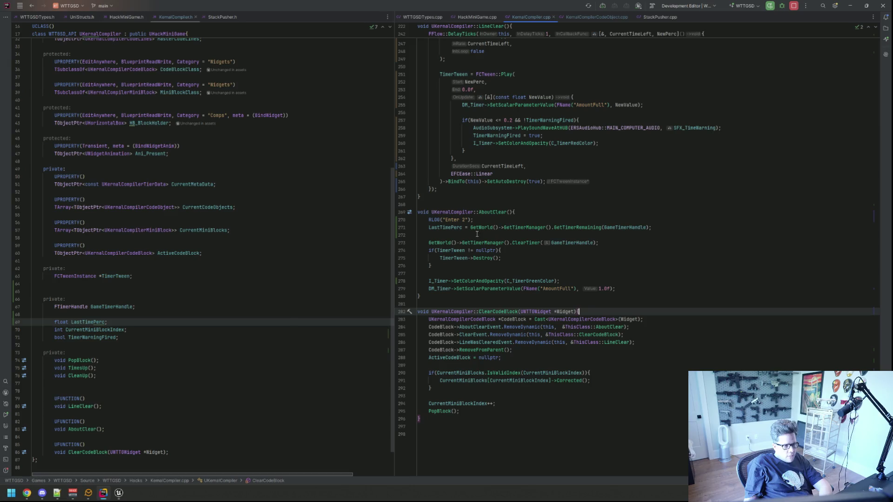
Recompile the AboutClear and ClearCodeBlock changes with Live Coding and close its log.
click(481, 235)
scroll(498, 230, up, 10)
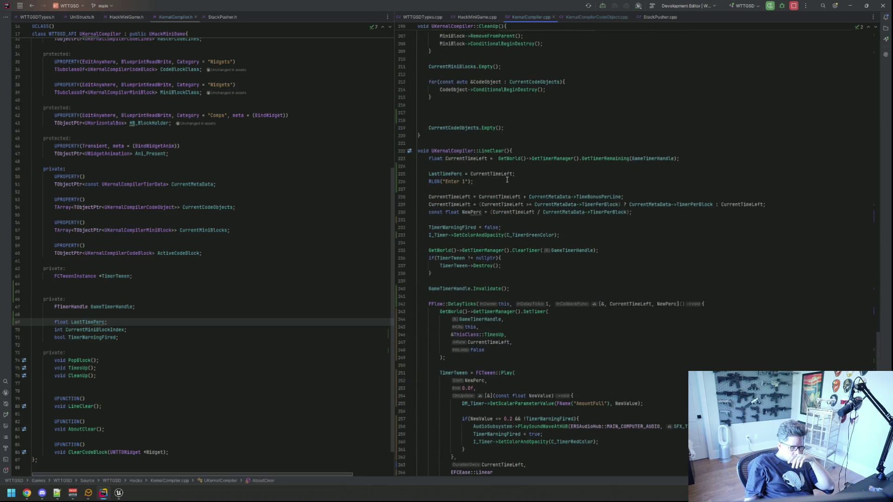
drag(515, 173, 428, 174)
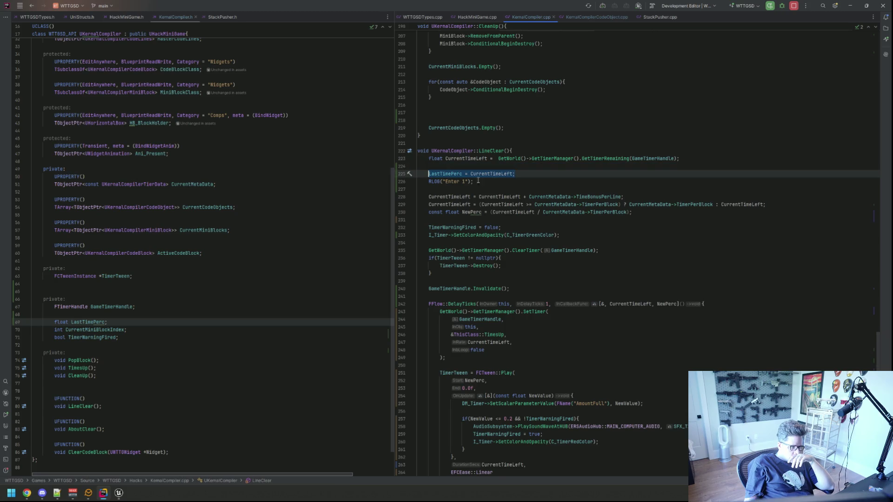
mouse_move(557, 199)
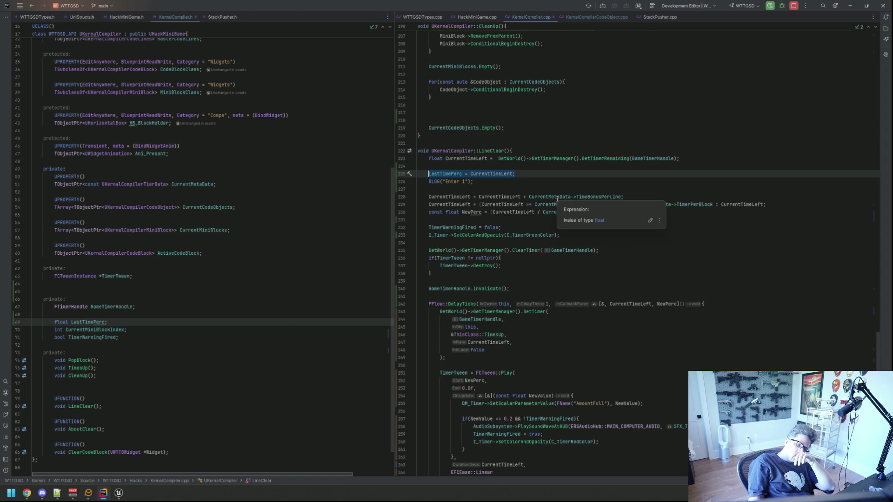
scroll(512, 232, down, 10)
key(ctrl+alt+F11)
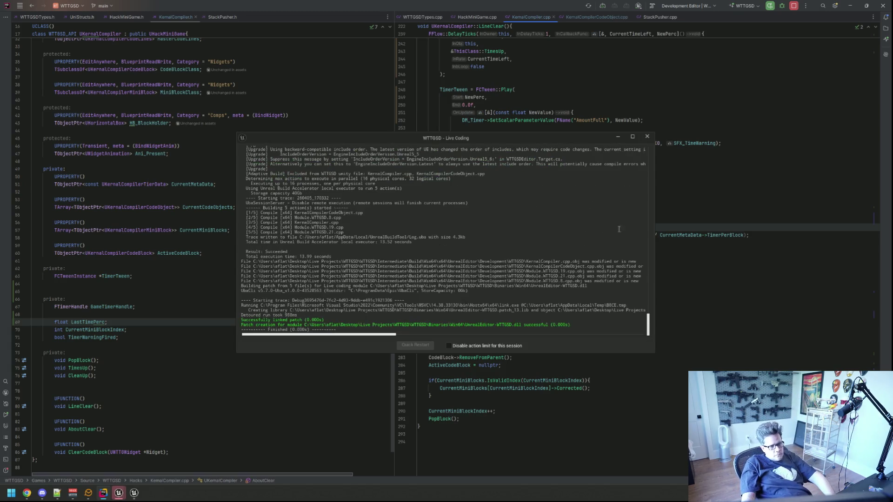
click(647, 136)
Clear the Output Log in the Unreal Editor and start a play-in-editor session.
mouse_move(119, 493)
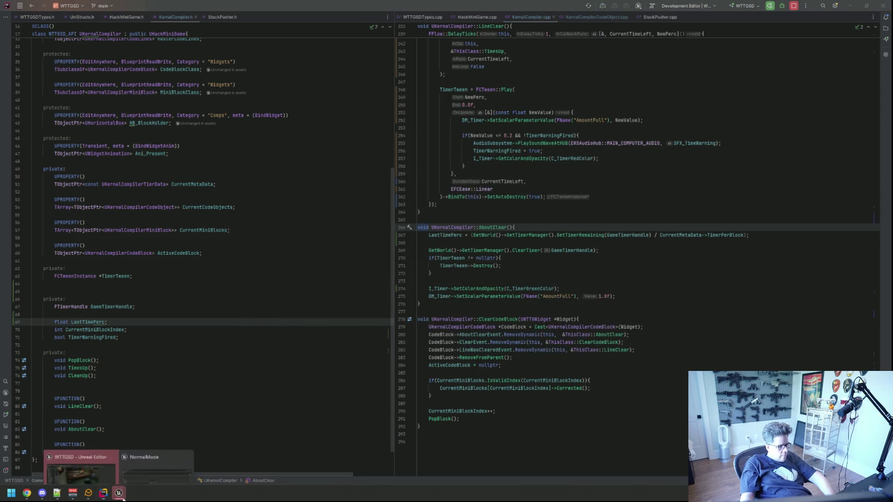
click(188, 426)
right_click(321, 390)
click(349, 405)
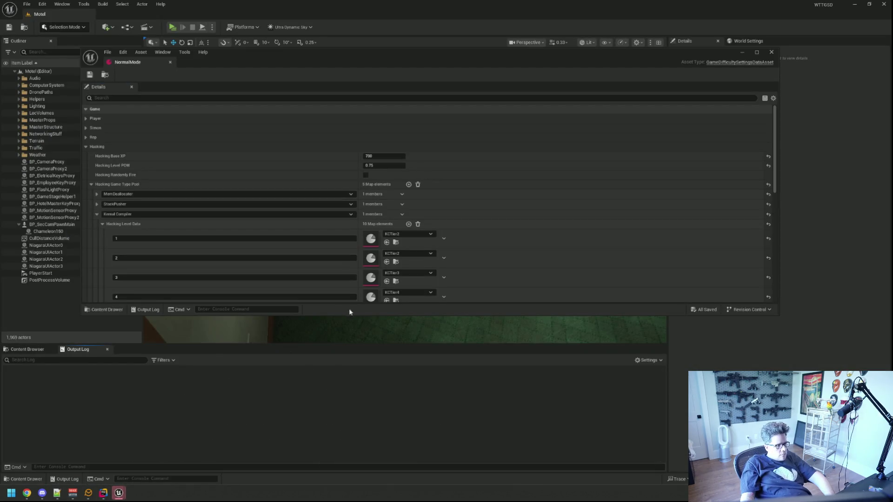
click(173, 27)
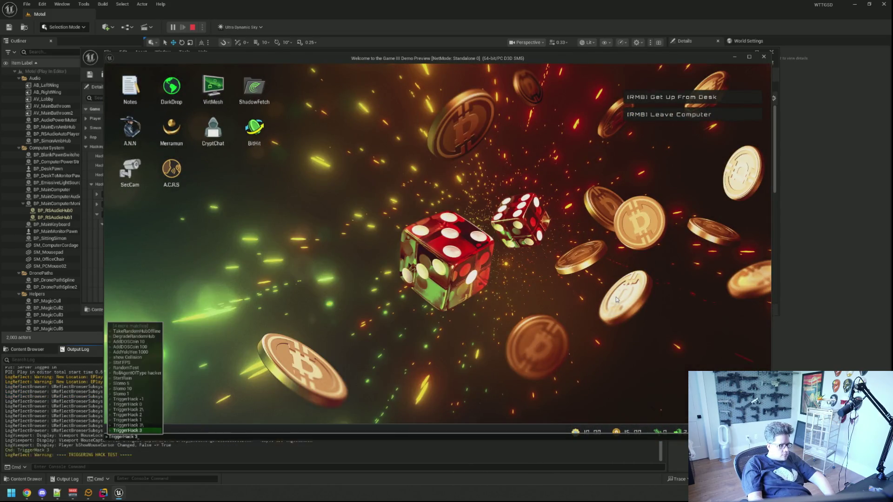
Run TriggerHack 3 and type the prompt lines until HACK BLOCKED shows 550, then stop.
key(Return)
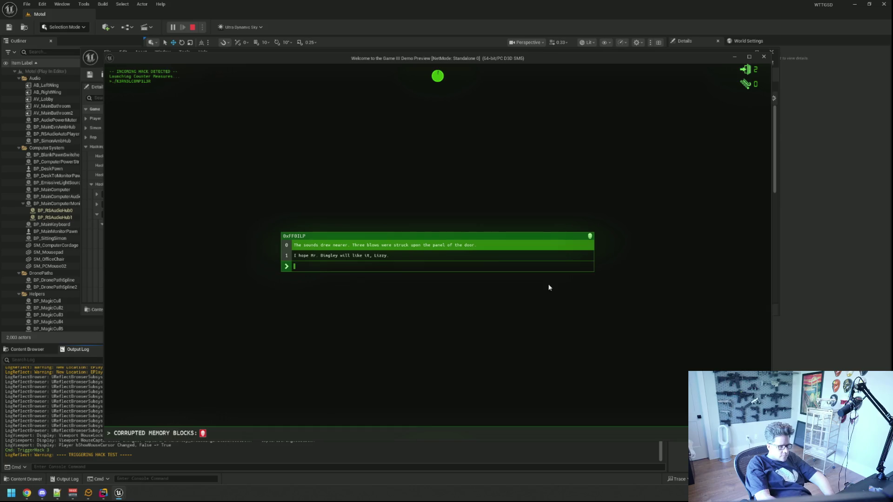
text(The sounds drew nearer. Three blows were)
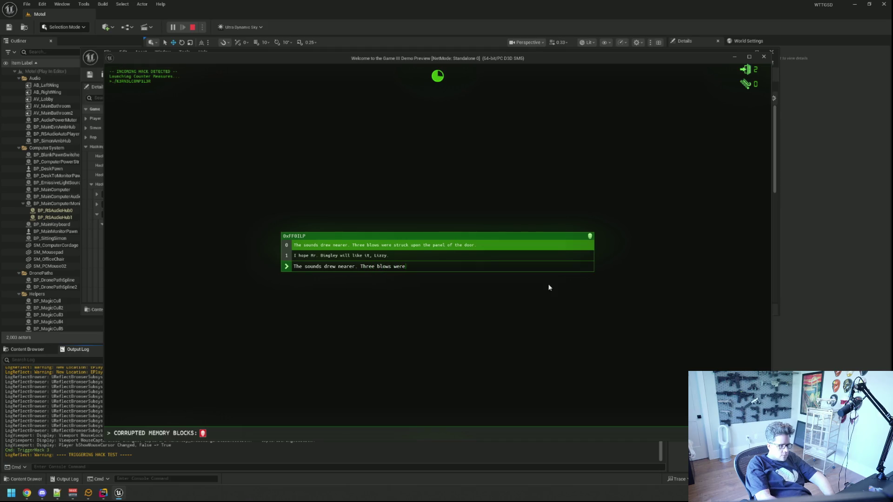
text( struck upon the panel of the door.)
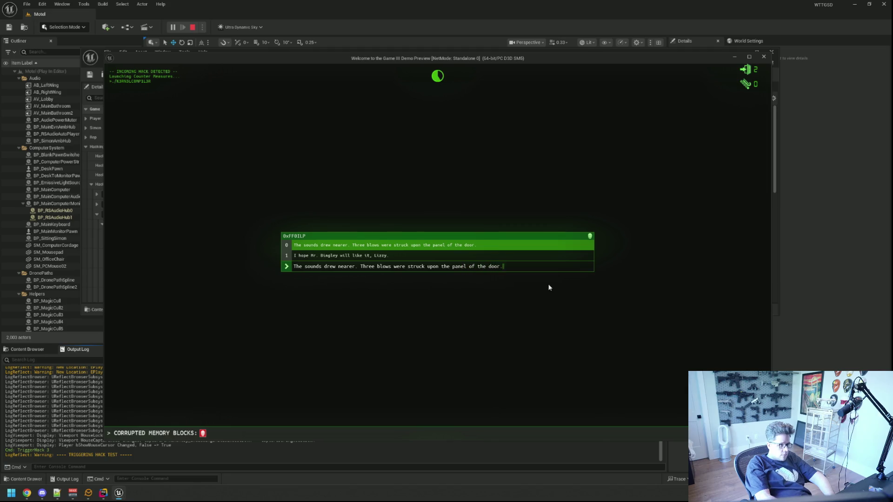
key(Return)
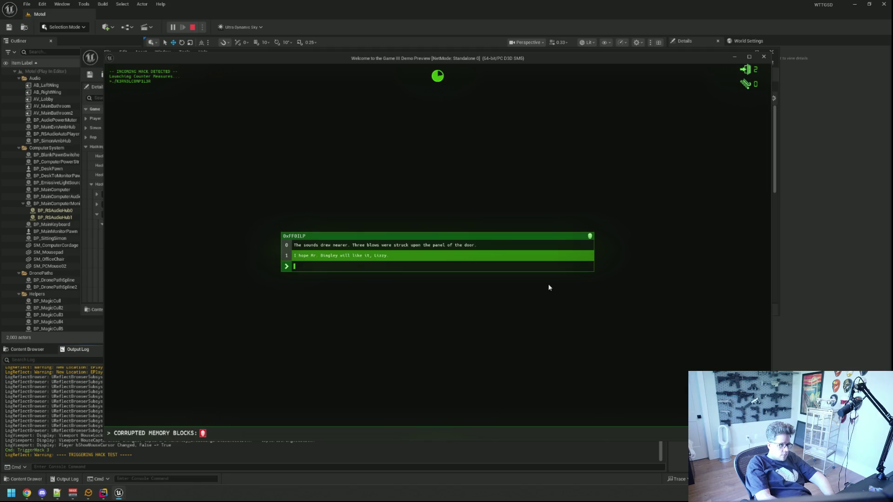
text(Ihope Mr. B)
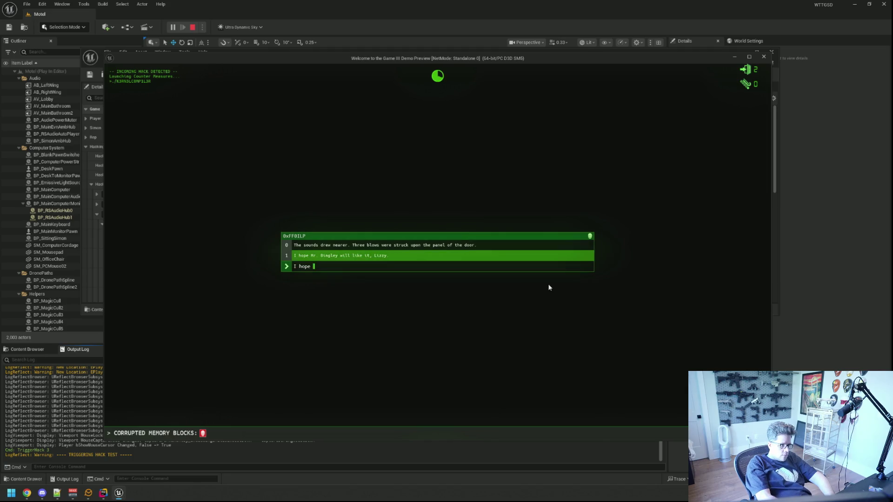
text(ingley w)
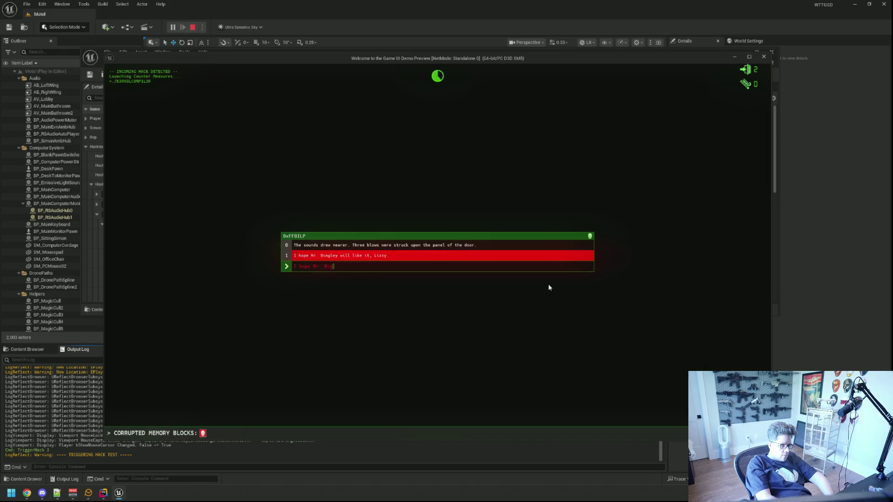
text(ill like it)
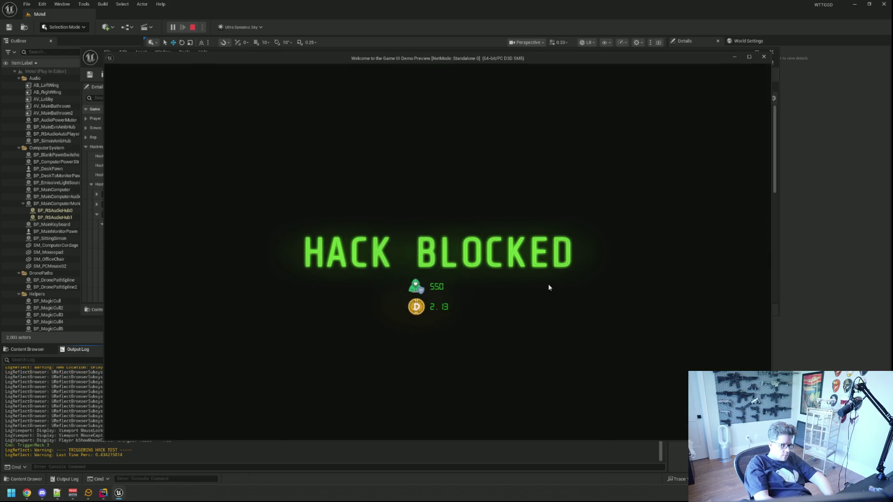
key(Escape)
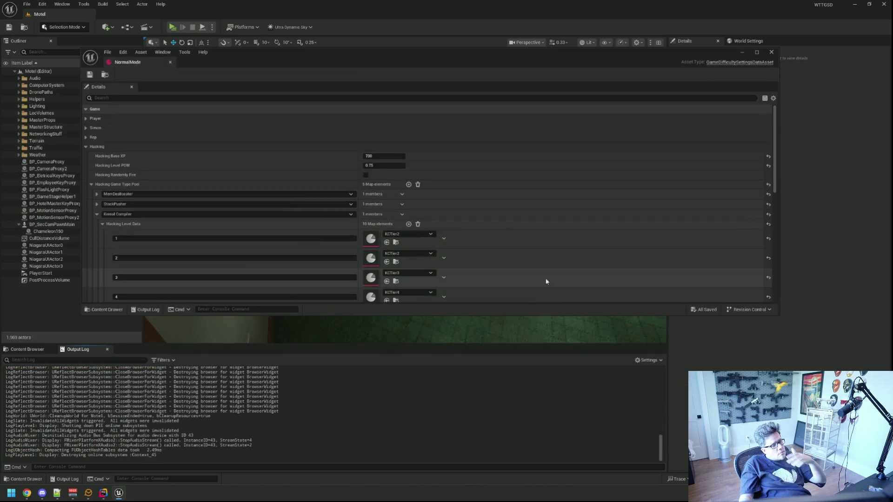
Add the missing semicolon to the Last Time Perc log call in PopBlock.
click(104, 493)
click(554, 235)
scroll(565, 265, up, 15)
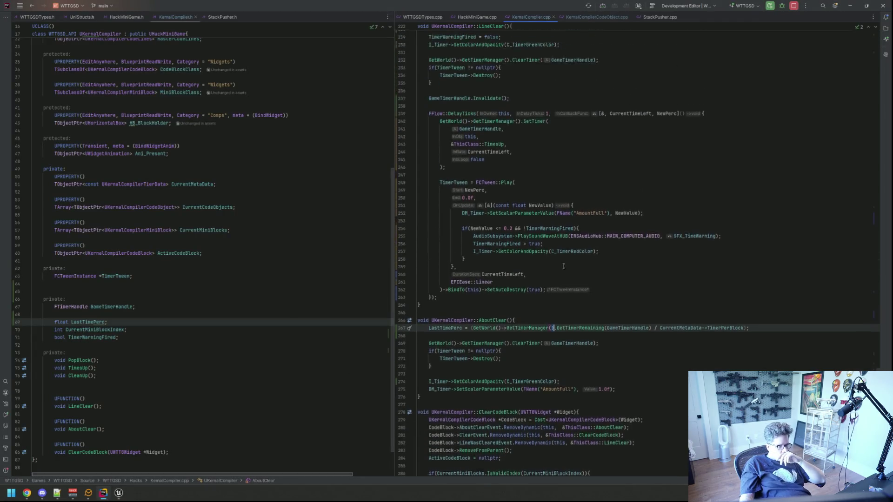
scroll(555, 274, up, 8)
scroll(543, 279, down, 20)
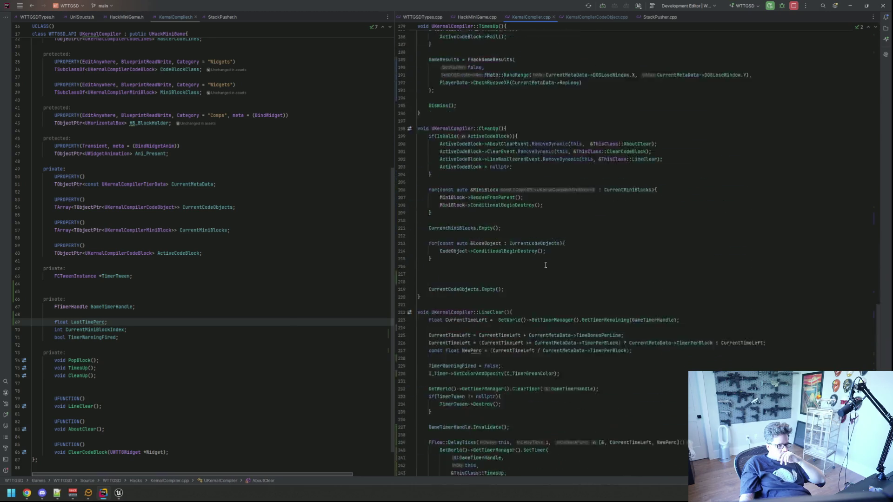
scroll(521, 284, down, 2)
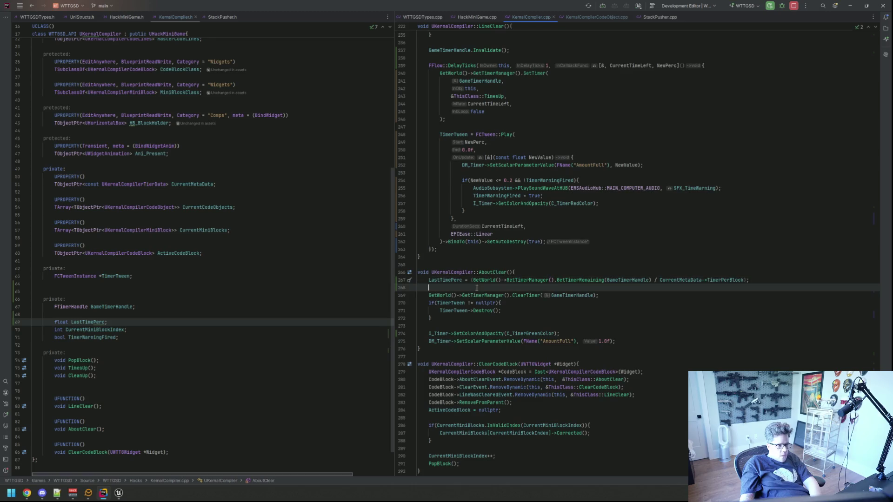
click(559, 237)
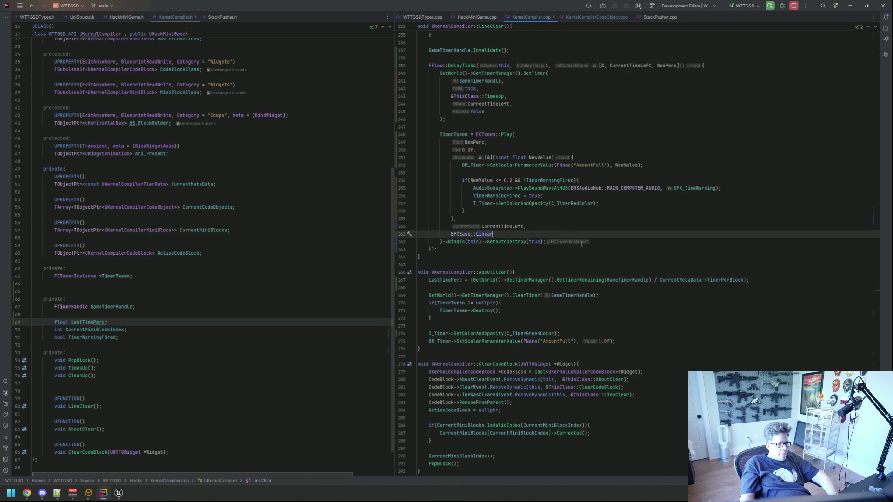
scroll(554, 279, up, 15)
scroll(530, 323, up, 15)
scroll(530, 320, up, 6)
click(555, 265)
text(;)
click(580, 269)
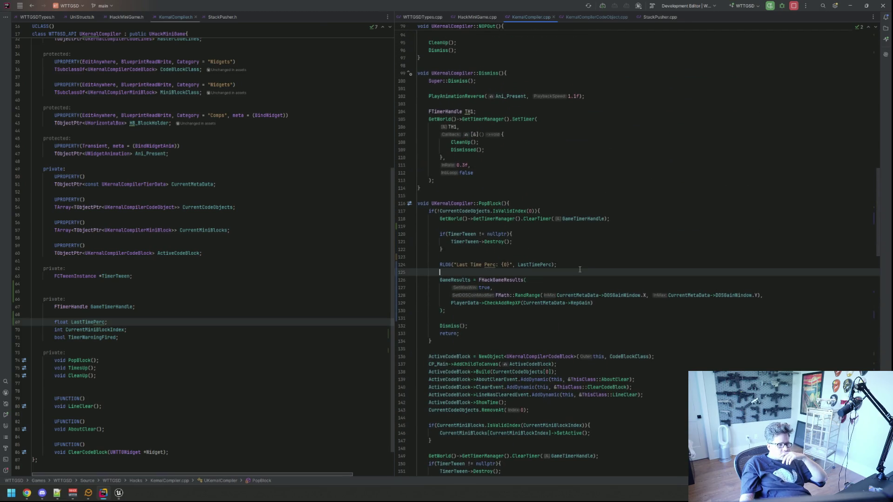
Add an if(LastTimePerc >= 0.5f) block setting GameResults.DoubleHackXP = true.
key(Down)
key(Down)
key(Down)
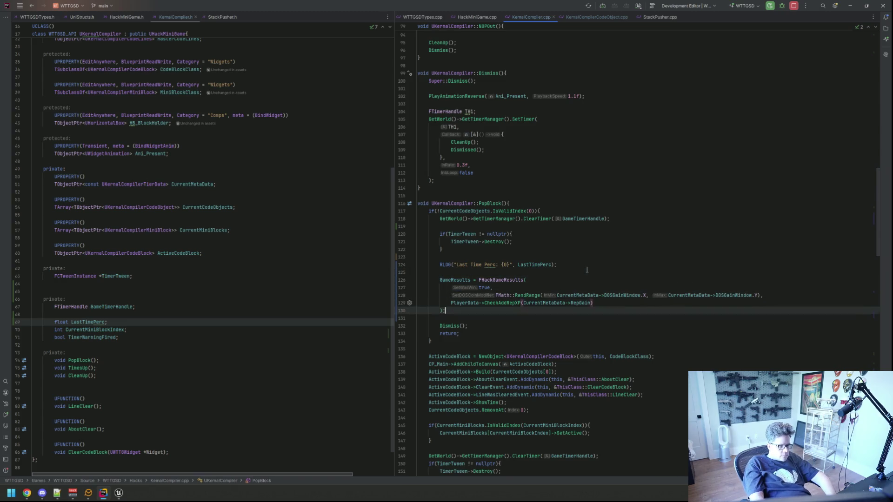
key(End)
key(Return)
key(Return)
text(if(LastTimePerc )
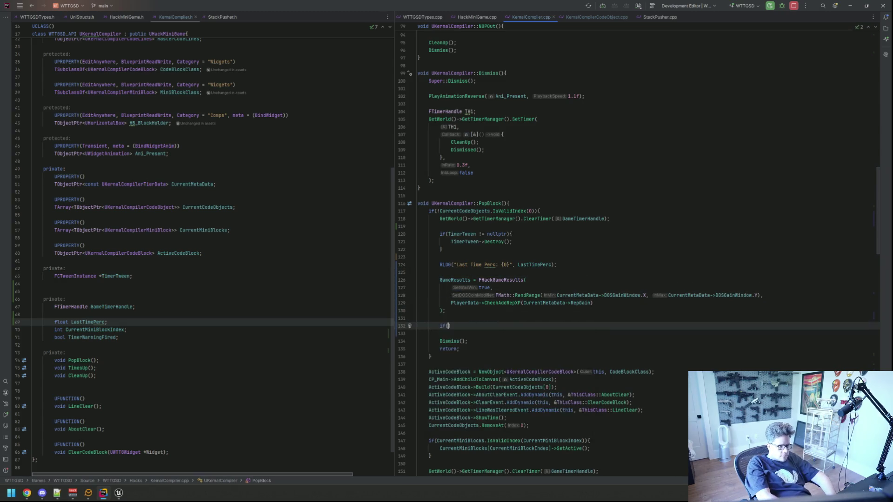
text(>= 0.4)
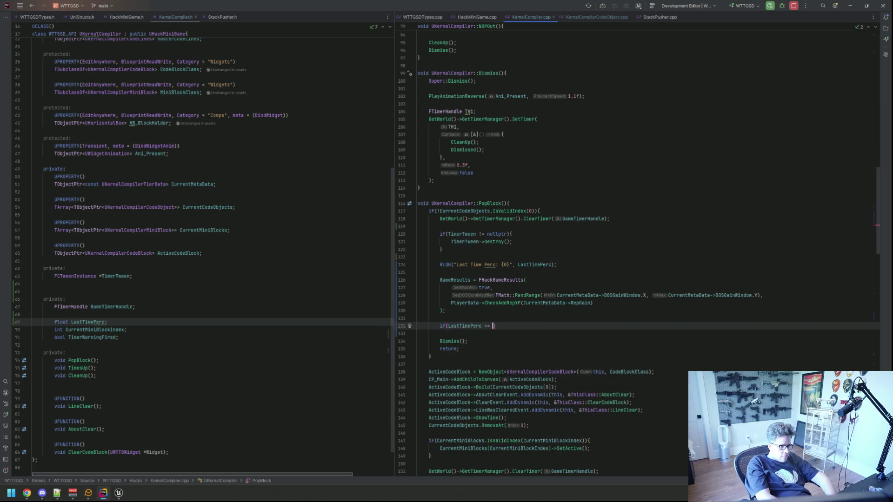
key(BackSpace)
key(BackSpace)
text(5f) {)
key(Return)
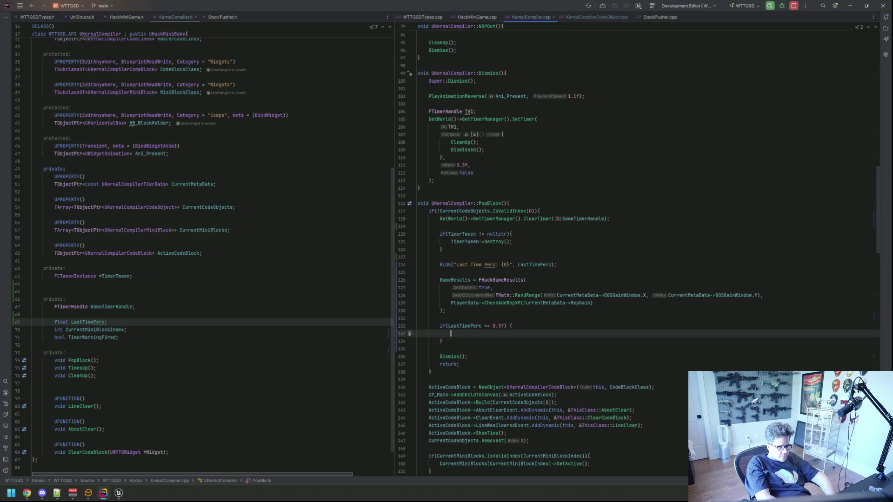
text(GameResults.b)
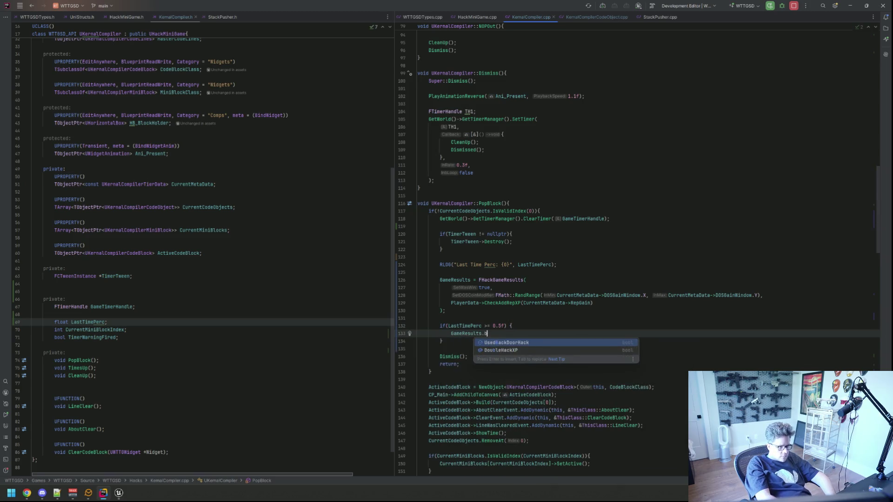
key(Down)
key(Return)
text(= true;)
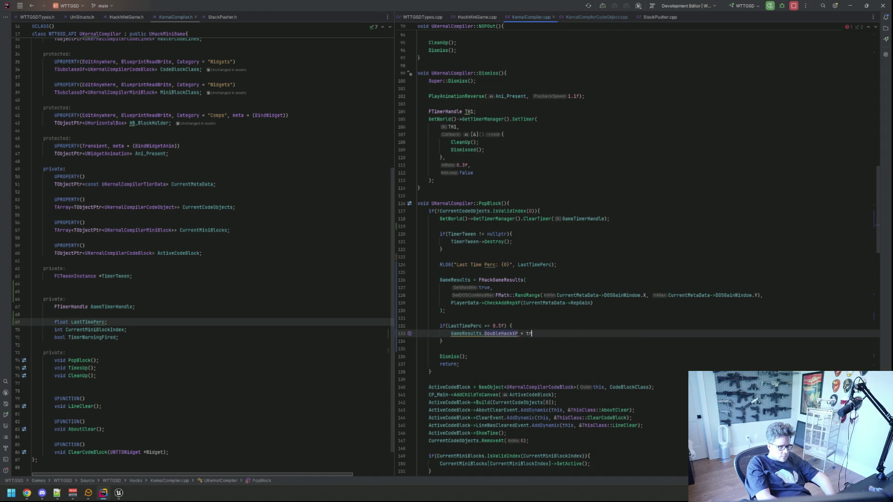
Delete the old Last Time Perc log line from PopBlock.
click(508, 325)
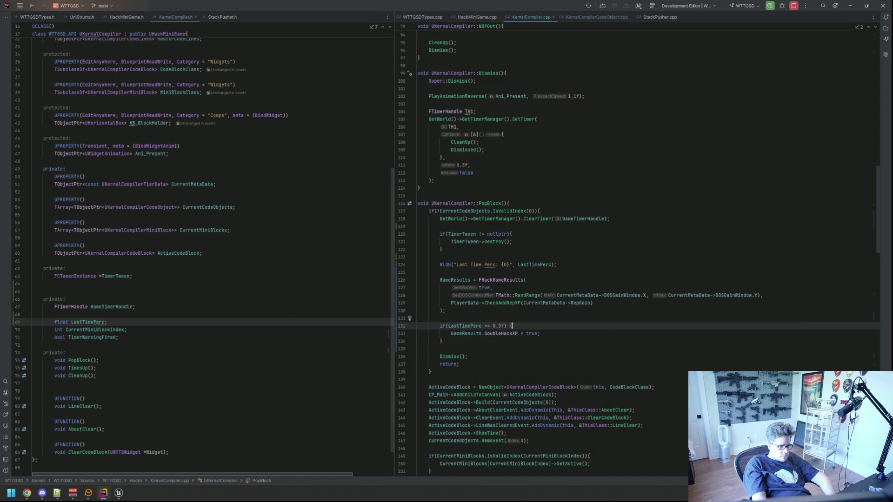
click(506, 265)
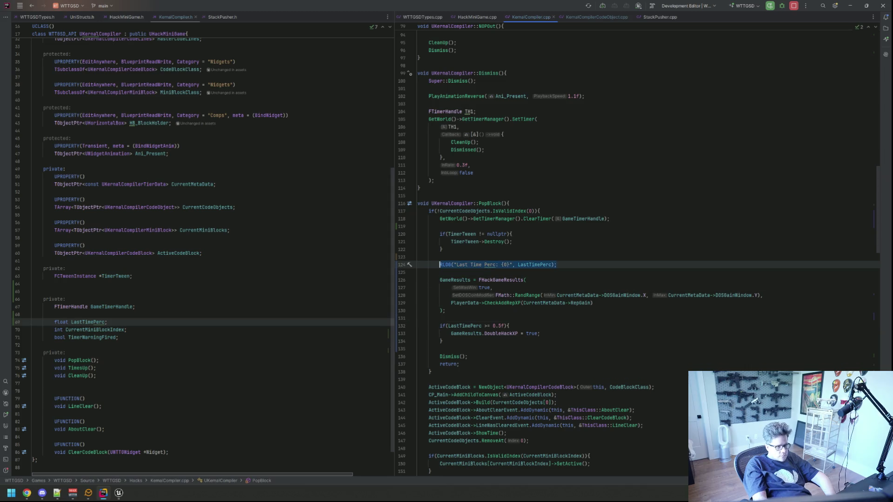
key(BackSpace)
key(shift+Down)
key(shift+Down)
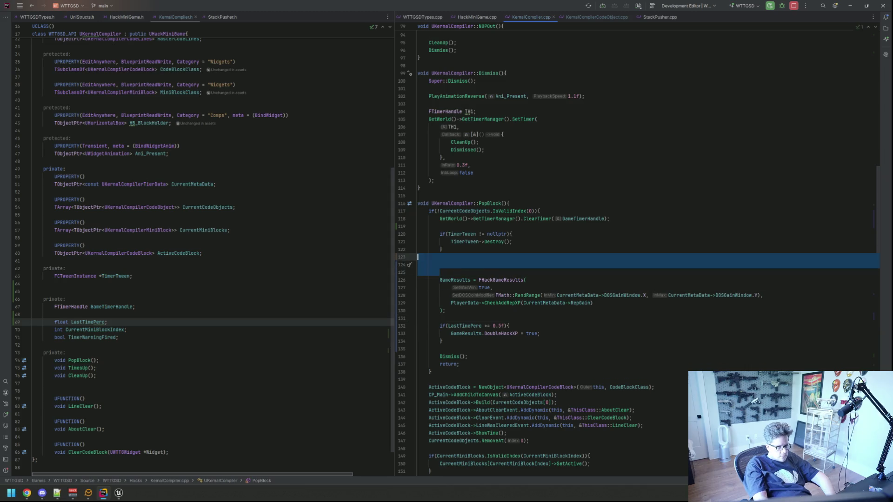
key(Delete)
Log 'DOUBLE XP!!' inside the if block and start a Live Coding recompile.
key(Down)
key(Down)
key(Down)
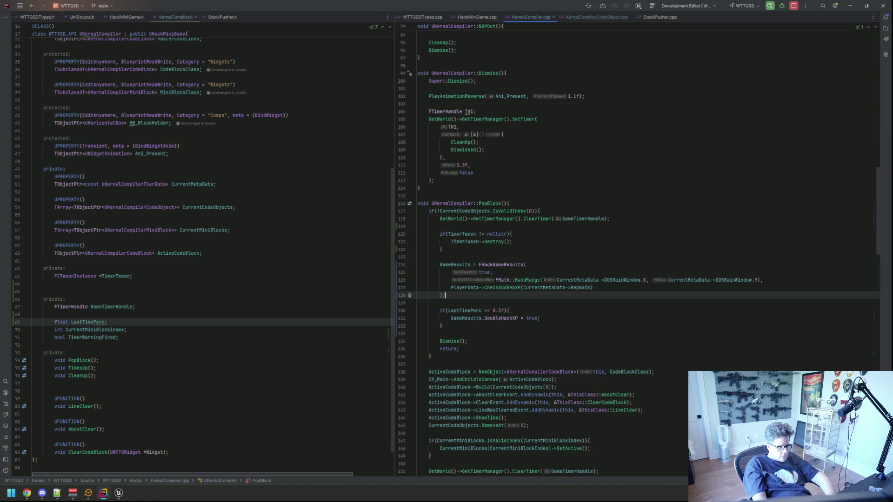
key(End)
key(Return)
text(RLOG)
key(Return)
text(")
key(BackSpace)
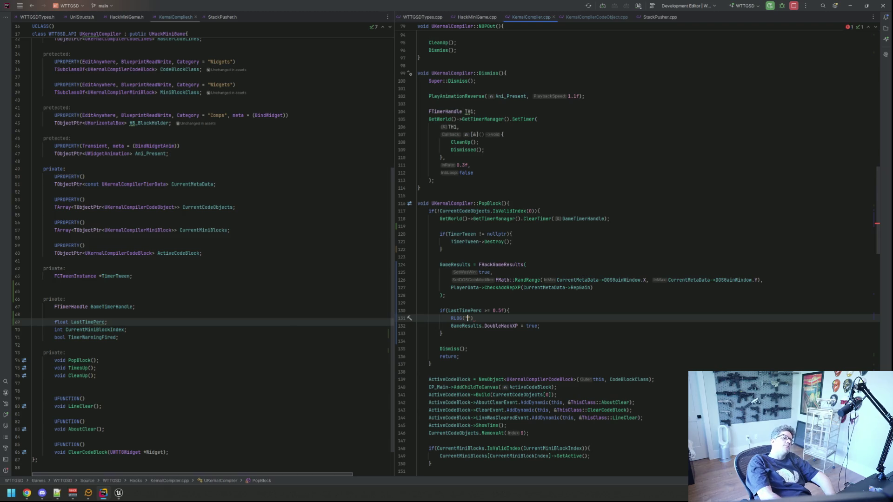
text(DOUBLE XP!!"))
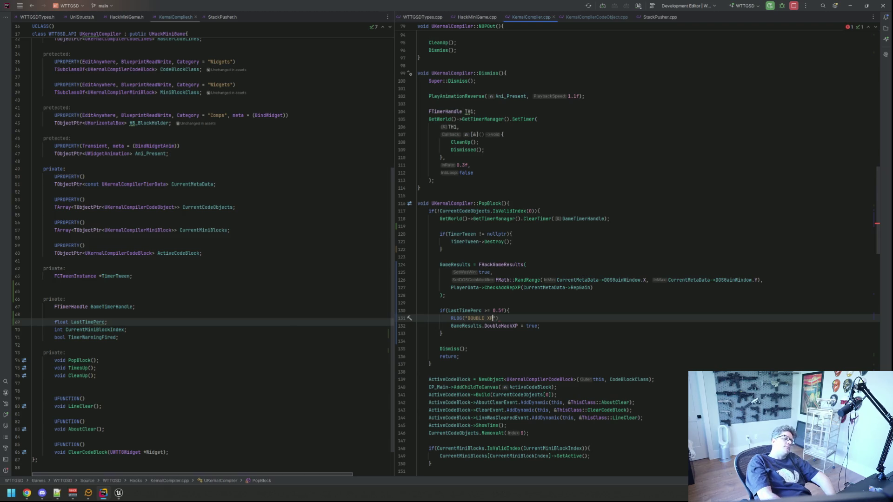
text(;)
key(Up)
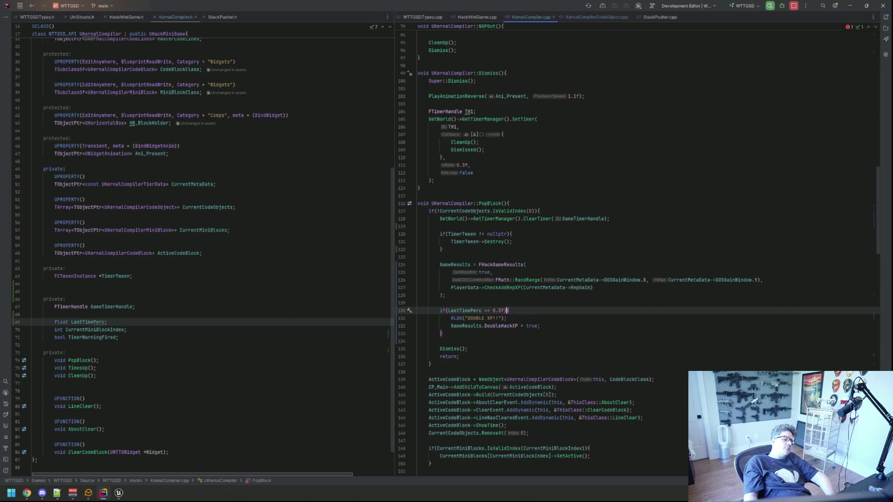
key(ctrl+alt+F11)
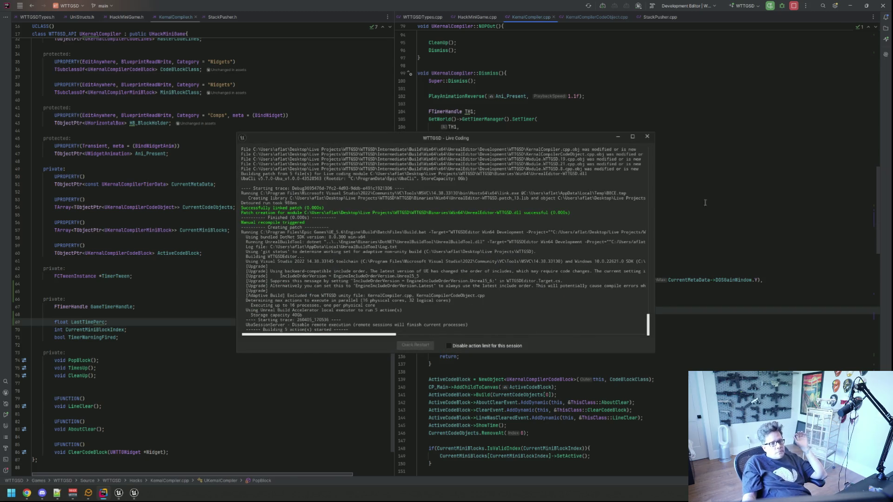
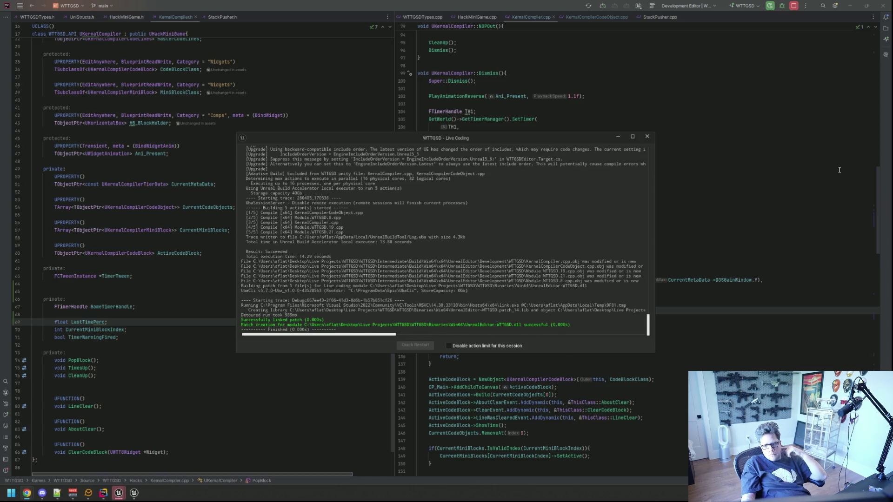
Close the finished Live Coding log and put the caret in KernalCompiler.cpp's double XP check.
click(647, 137)
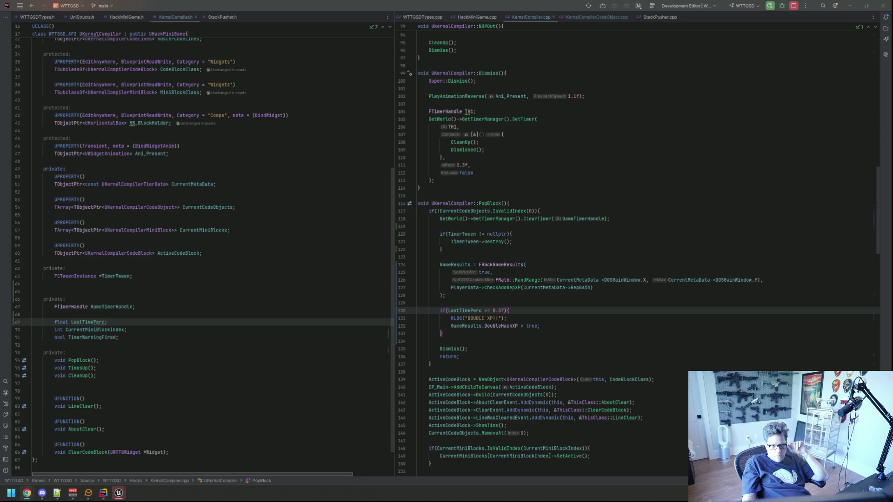
click(465, 226)
click(523, 323)
click(520, 310)
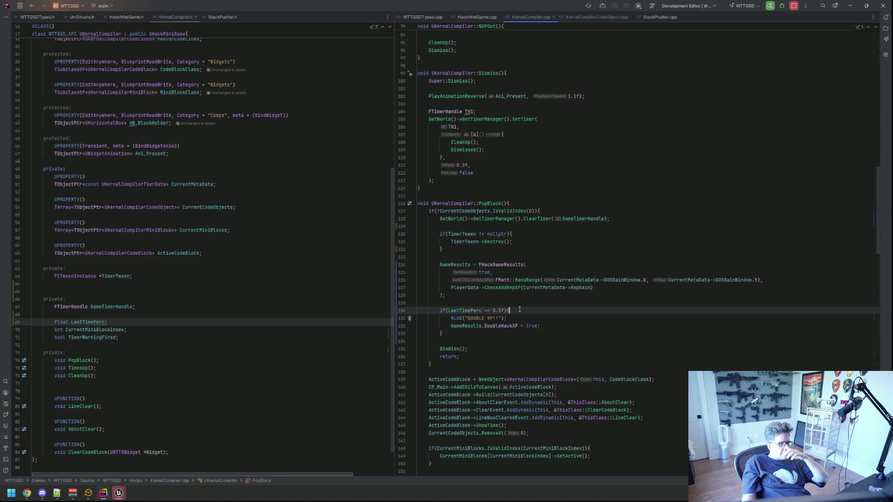
Bring the NormalMode asset editor in Unreal Editor back to the front.
click(519, 303)
click(118, 493)
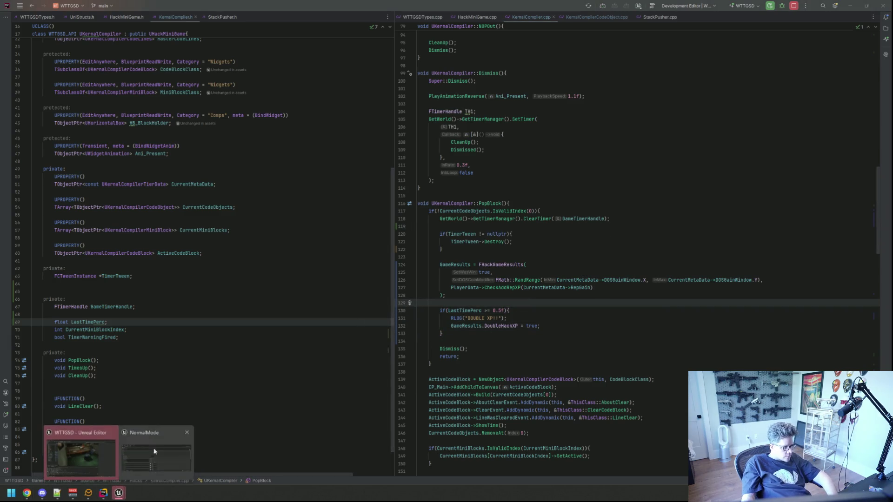
click(153, 454)
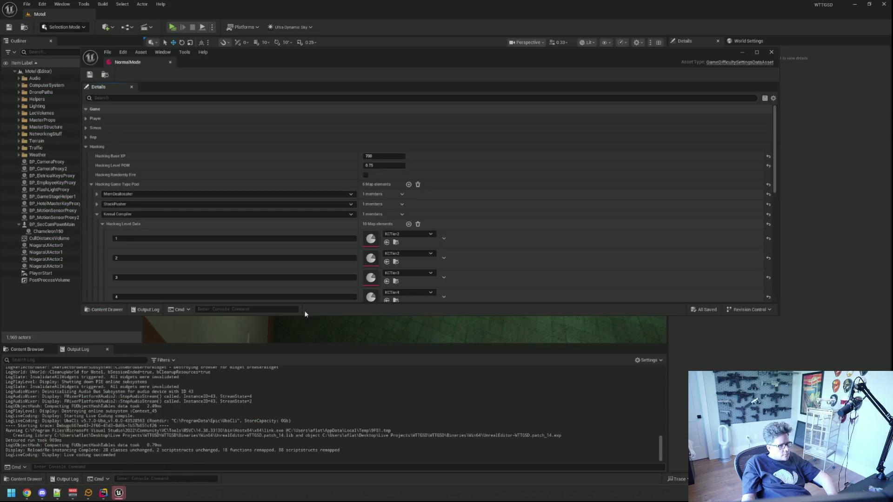
Collapse the Hacking Level Data list and the Kernal Compiler entry in NormalMode's Details.
click(102, 224)
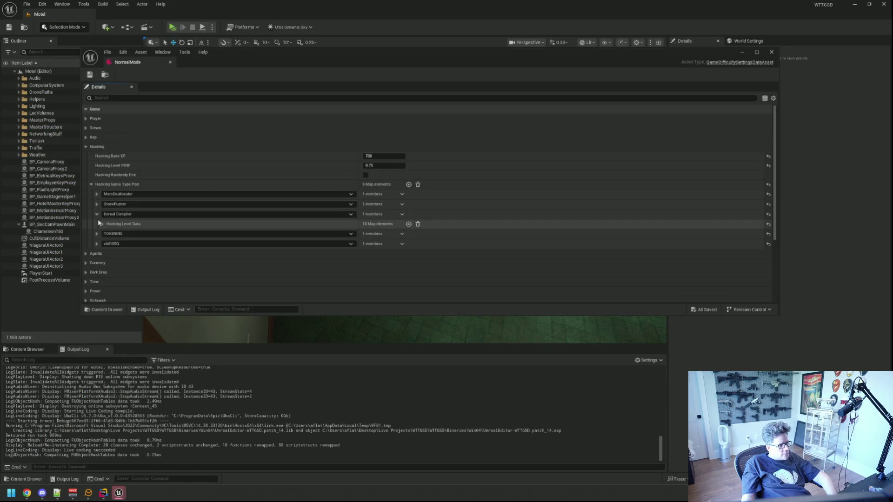
click(97, 214)
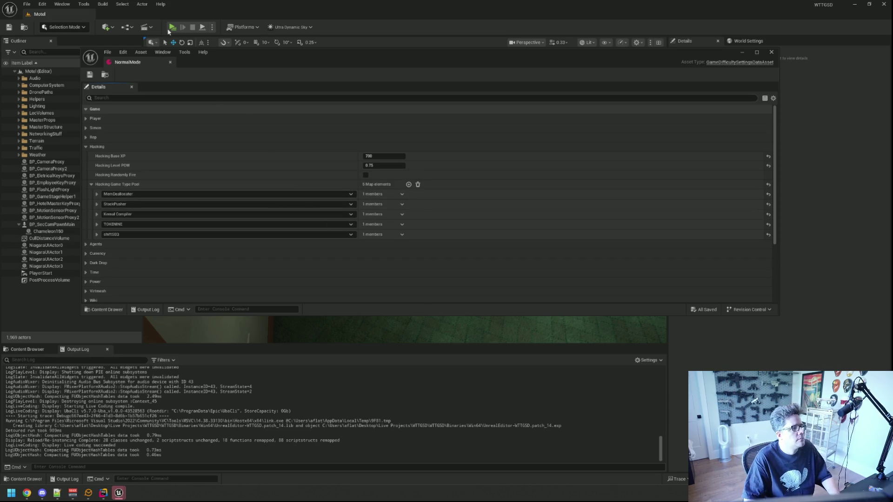
key(alt+p)
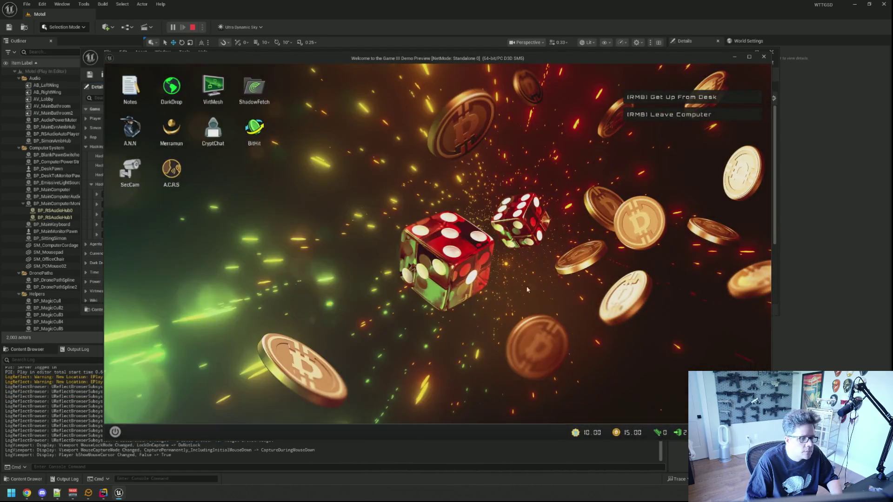
key(grave)
key(Up)
key(Return)
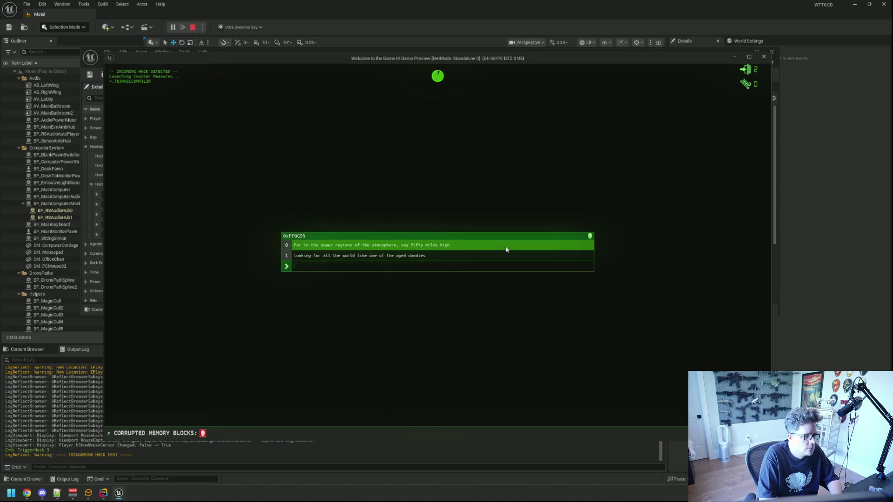
key(Escape)
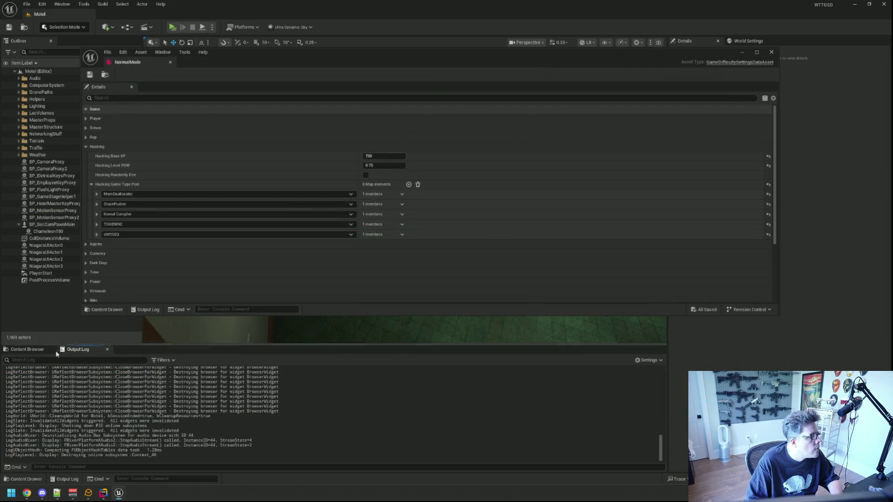
Assign KCTier1 to Kernal Compiler level 1 and save the NormalMode asset.
click(28, 350)
click(96, 214)
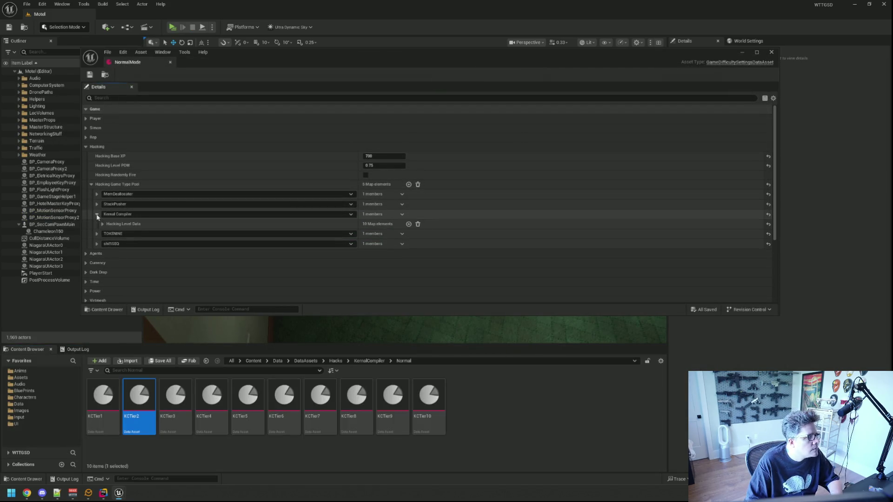
click(102, 224)
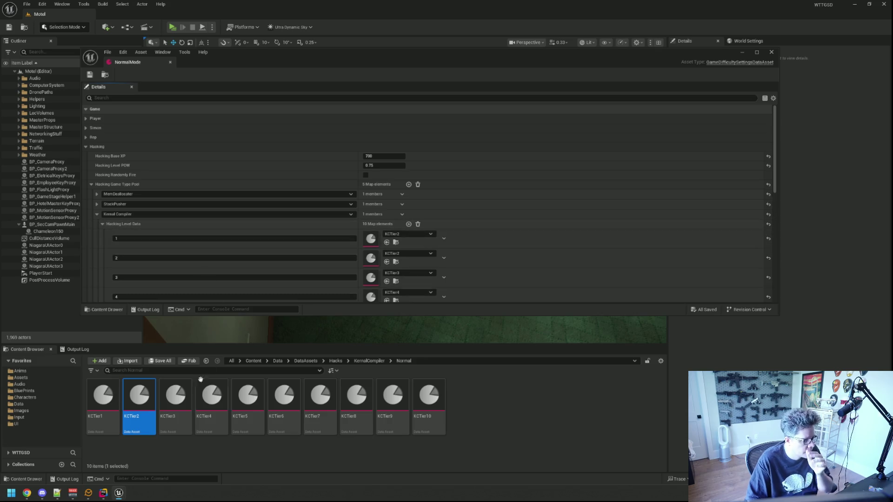
drag(103, 396, 379, 240)
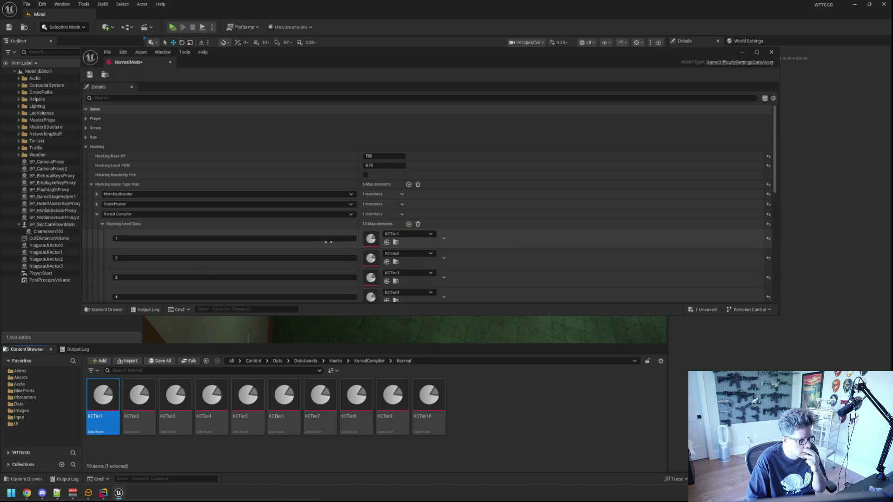
key(ctrl+s)
Collapse the Kernal Compiler entry and clear the Output Log.
click(97, 214)
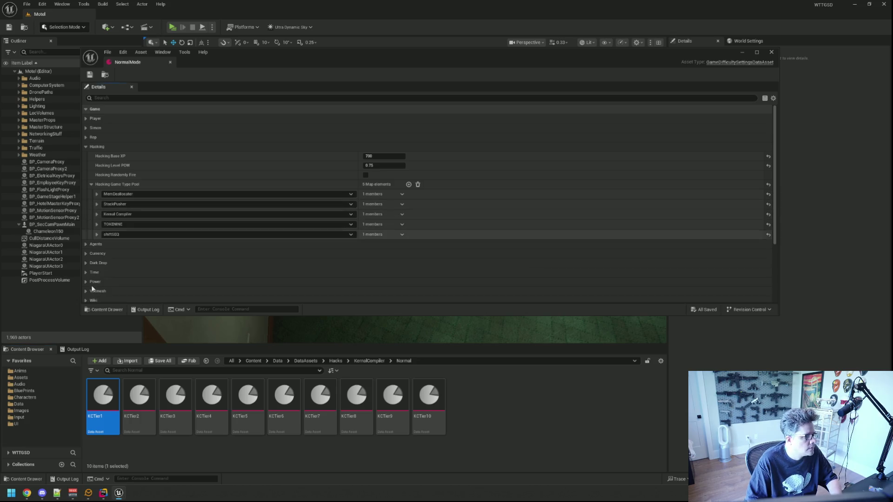
click(74, 350)
right_click(175, 376)
click(205, 382)
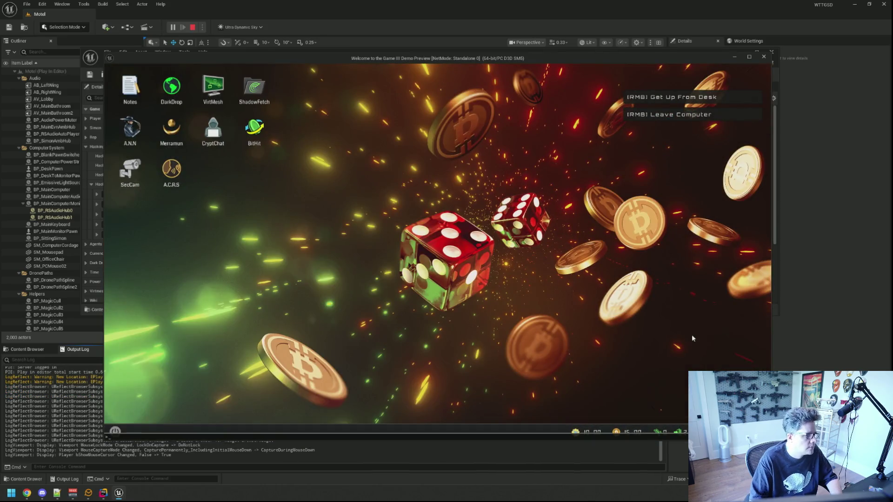
Run TriggerHack 3 from the in-game console and type the hack's sentences.
key(grave)
text(TriggerHack 3)
key(Return)
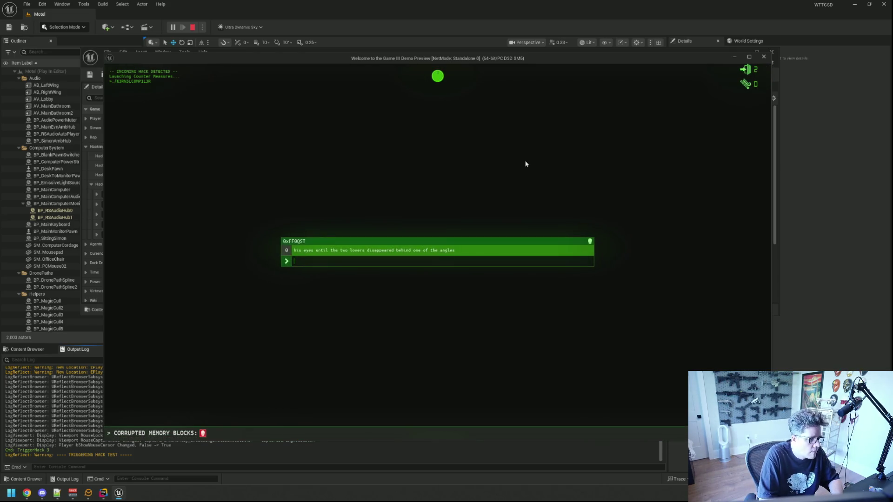
text(his eyesuntil the t)
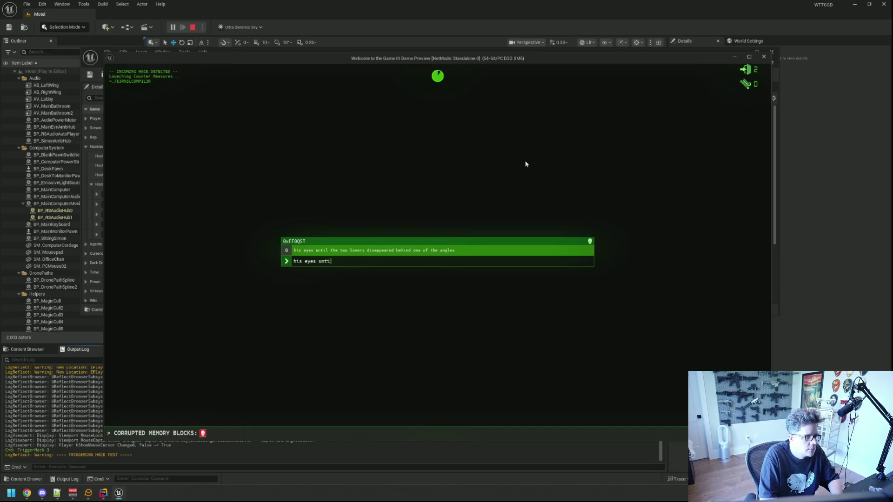
text( lovers disappe)
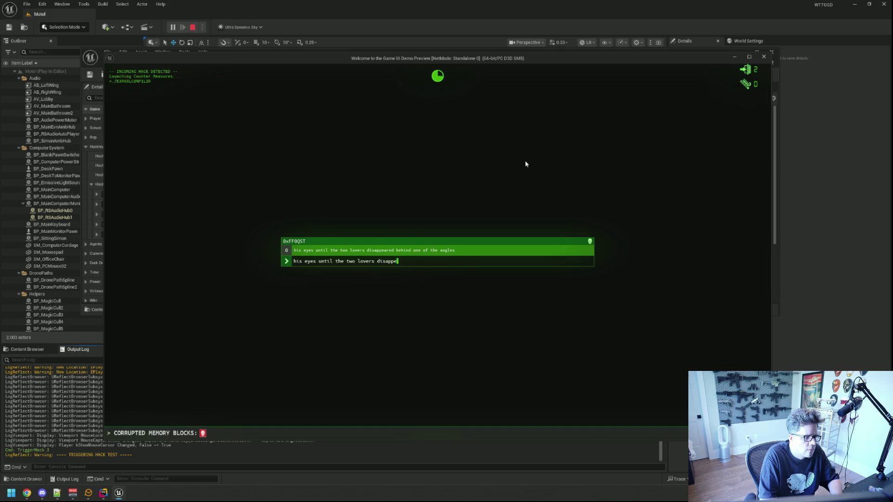
text( one of )
text(angles)
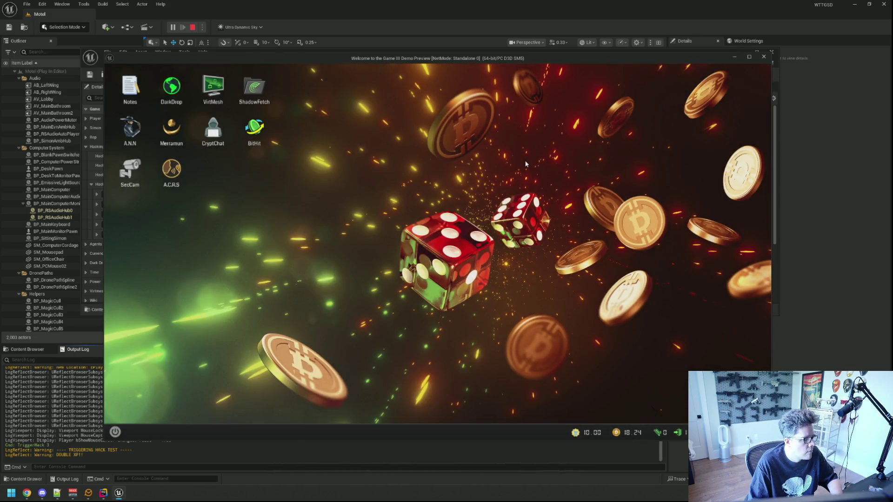
Switch to the editor, return to the game window and rerun TriggerHack 3.
key(alt+Tab)
mouse_move(119, 493)
click(194, 458)
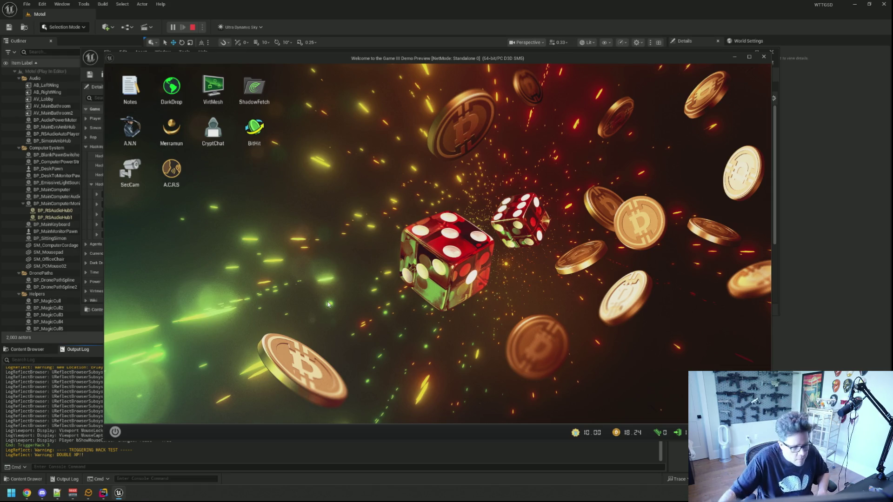
key(Up)
key(Return)
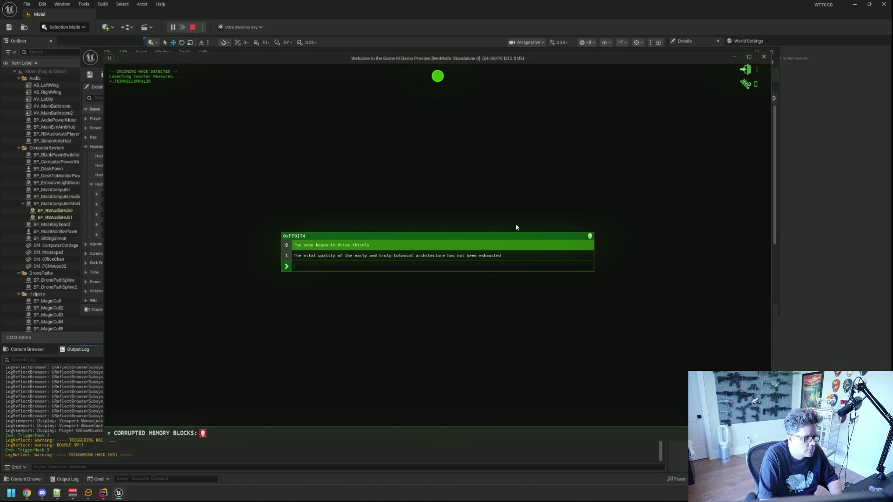
Type and submit the first sentence, 'The snow began to drive thickly.'.
text(The snow began)
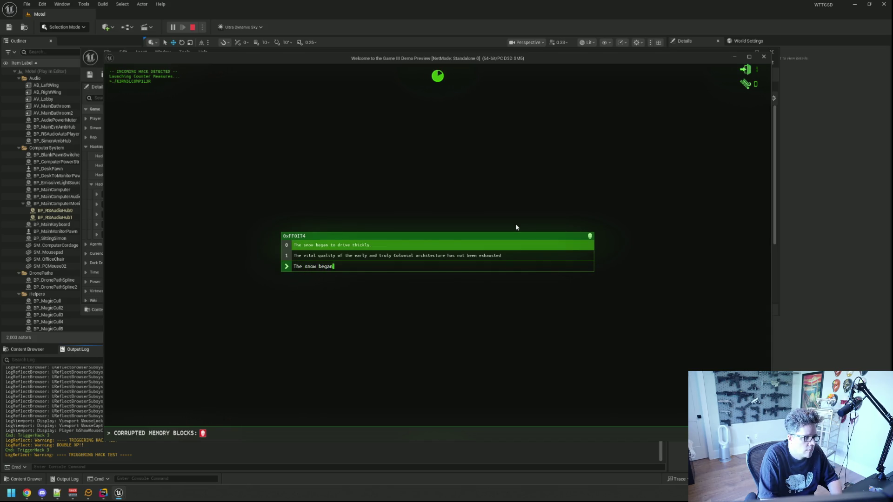
text(hickly.)
key(Return)
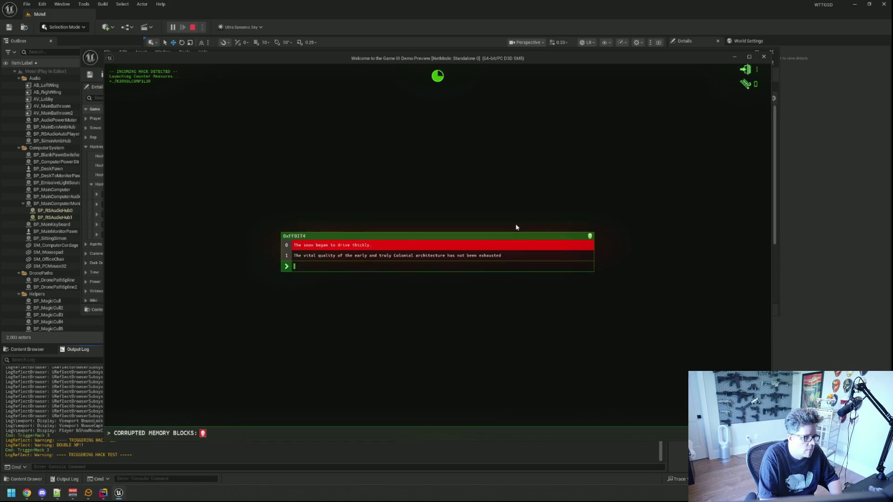
text(The snow be)
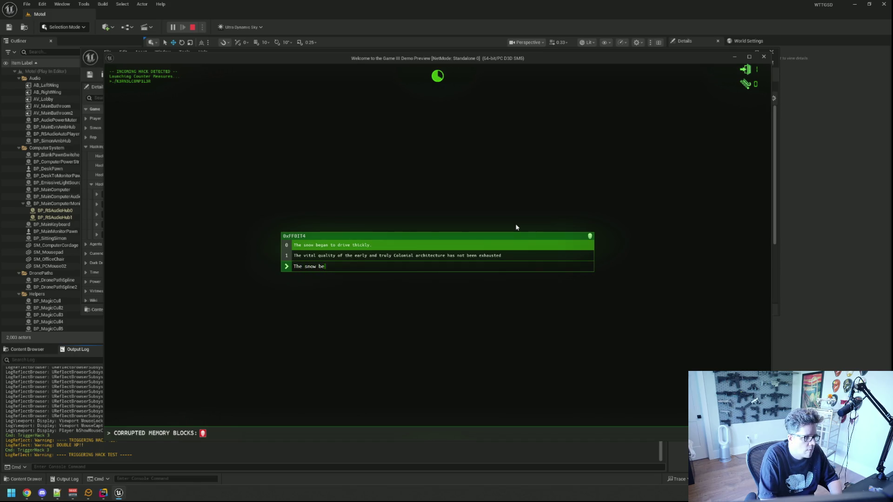
text(ly.)
key(Return)
Type the second sentence ending 'Colonial architecture has not been exhausted' and return to the NormalMode editor.
text(The vs)
key(BackSpace)
text(ita)
text(ualit)
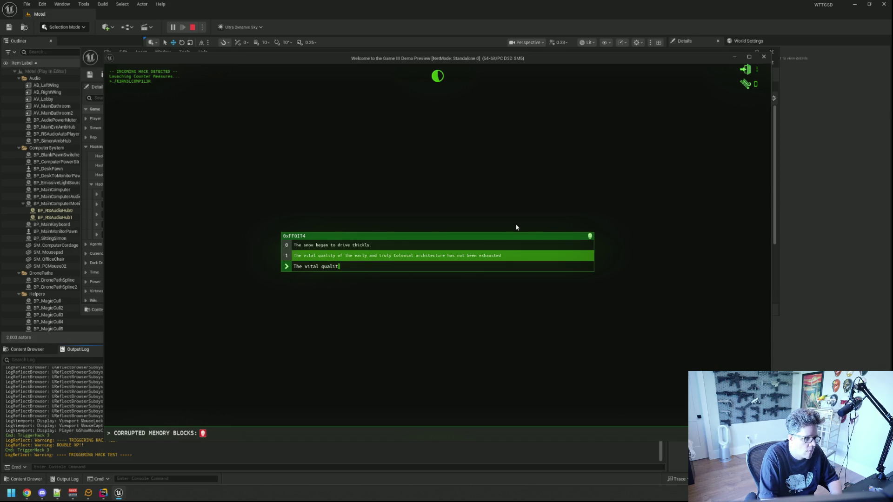
text(early and t)
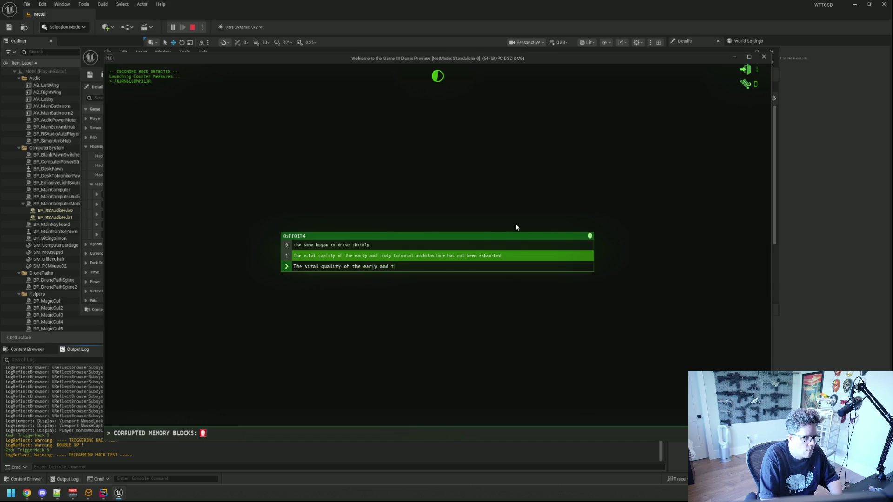
text(ruly Coloni)
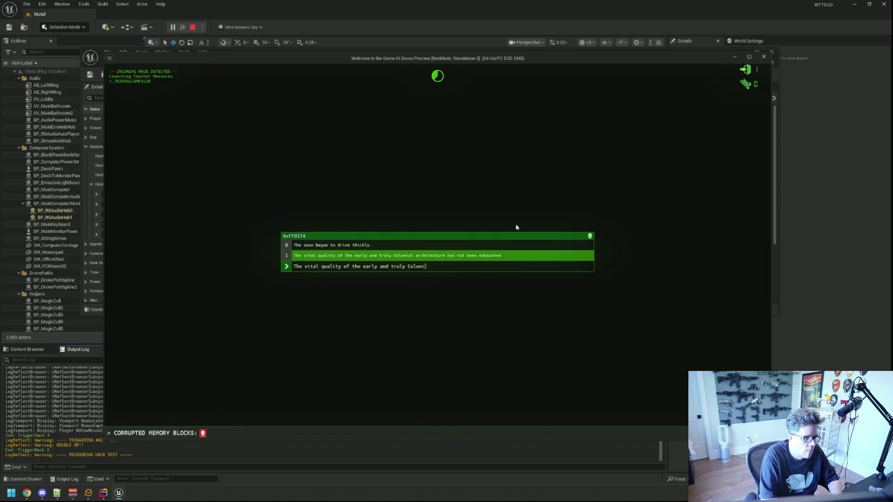
text(al archit)
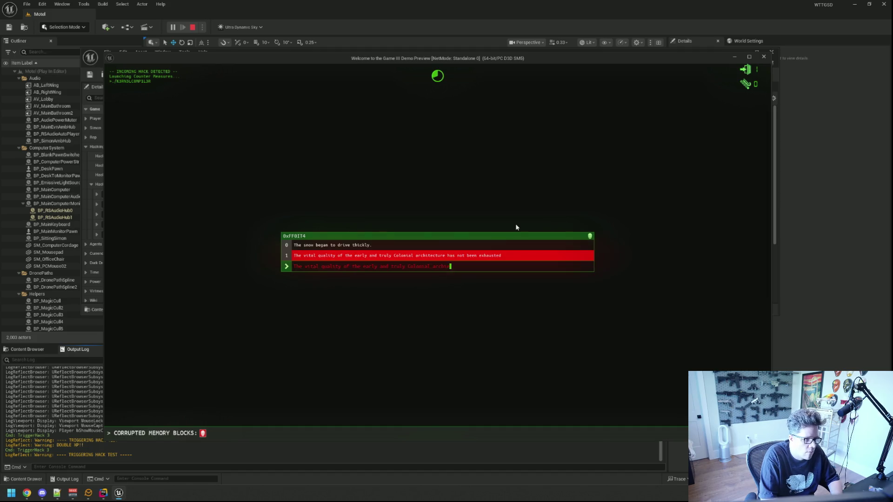
text(ec)
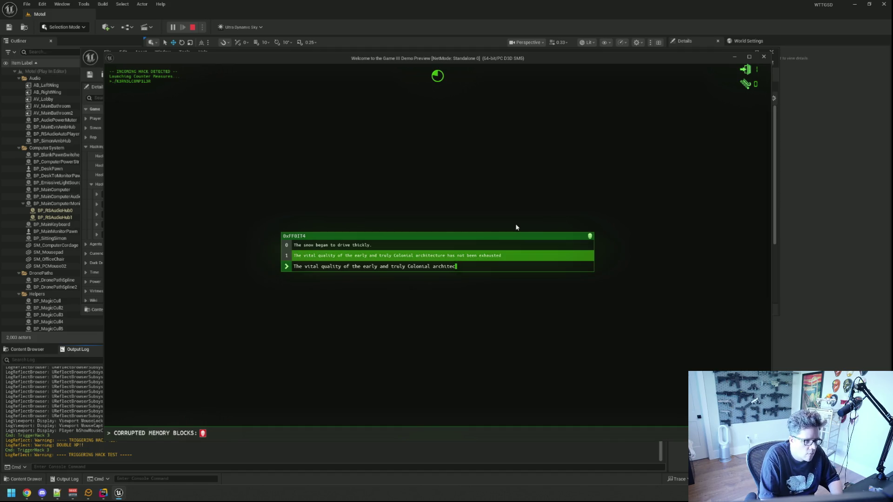
text(ture has not beeb)
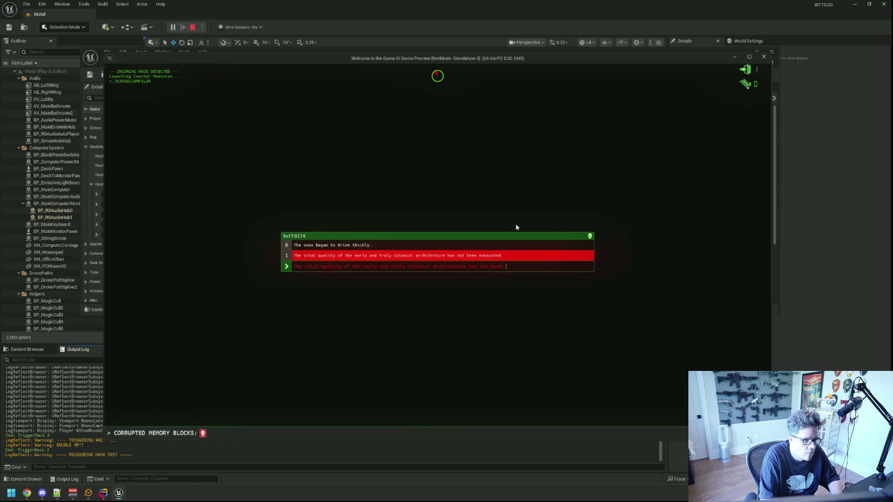
text(n exhausted)
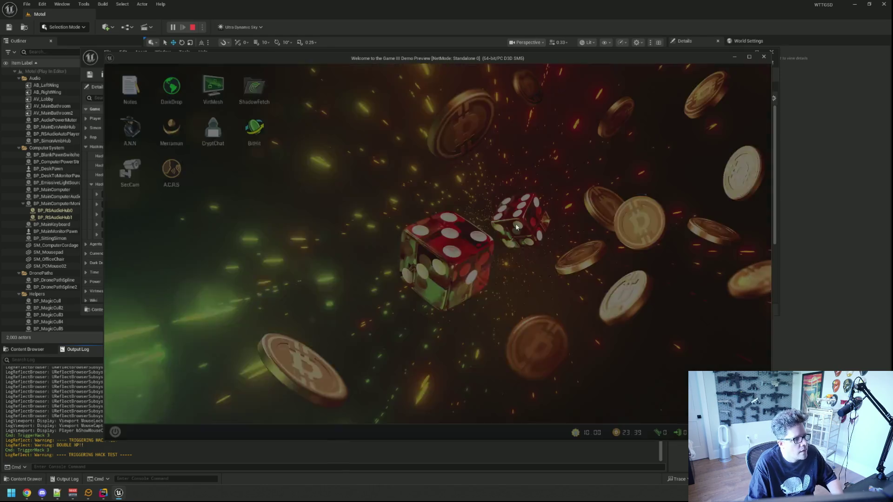
key(alt+Tab)
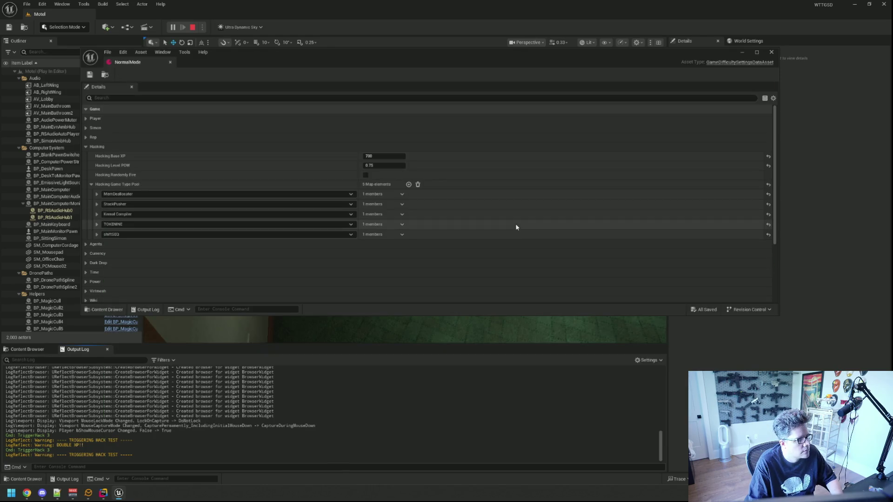
Return to the running game and rerun TriggerHack 3 from the console.
mouse_move(126, 496)
click(197, 461)
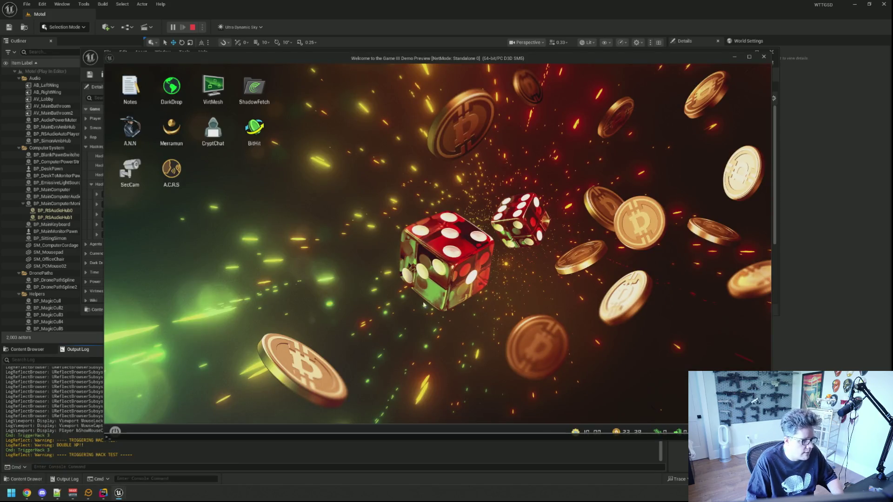
key(grave)
key(Up)
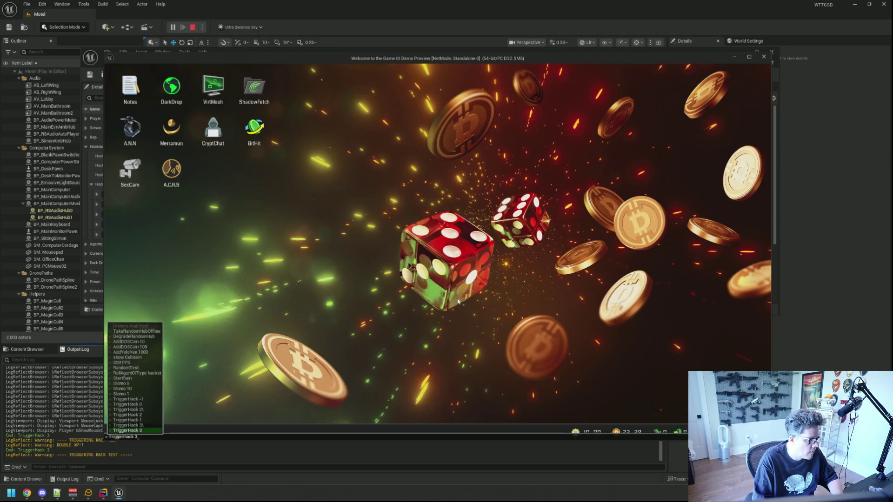
key(Return)
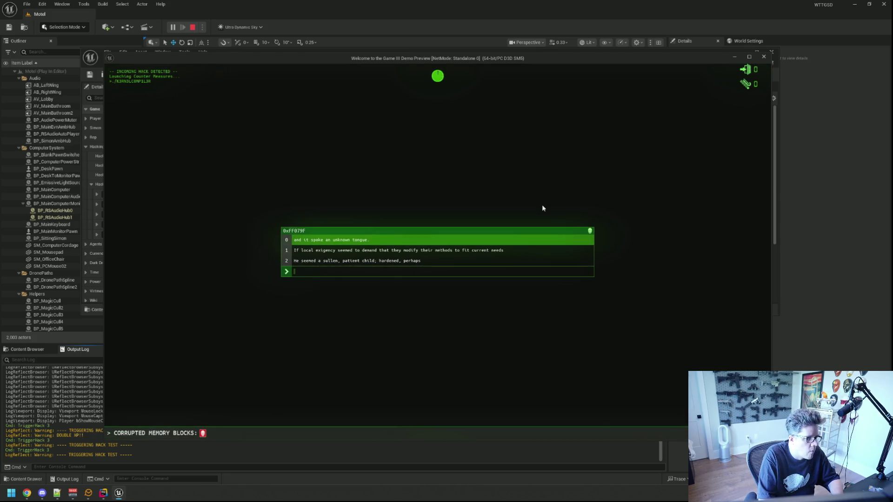
Type the three hack sequences, correcting typos, then stop the play session.
text(and itspk)
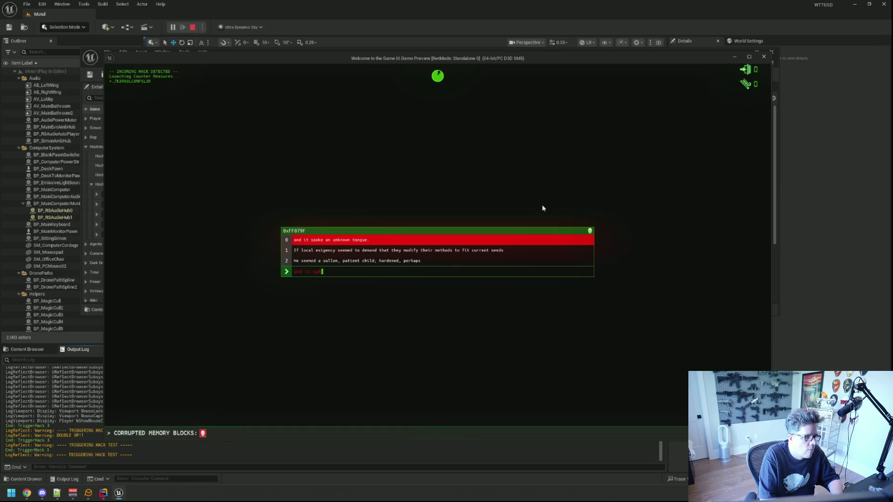
key(BackSpace)
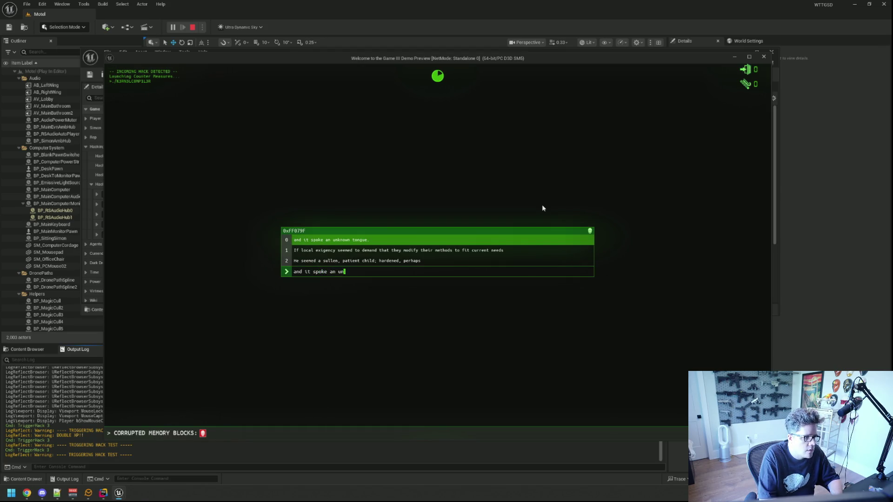
text(kk)
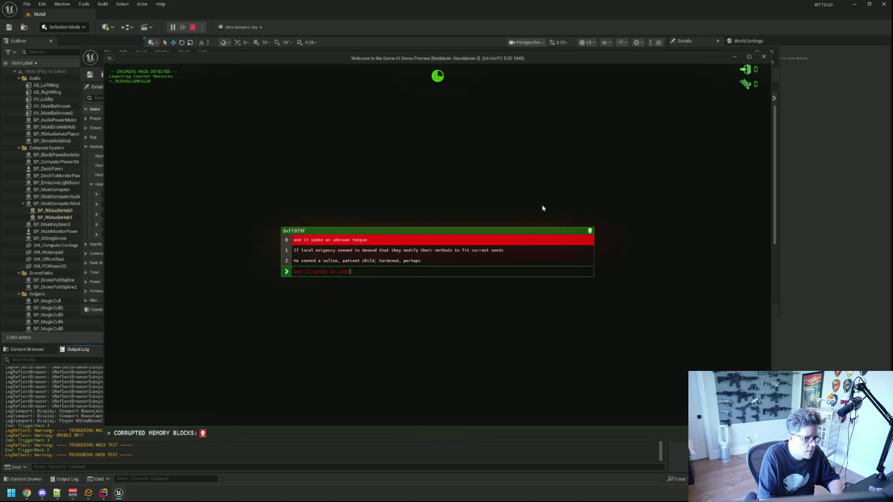
key(BackSpace)
text(nown tongue.)
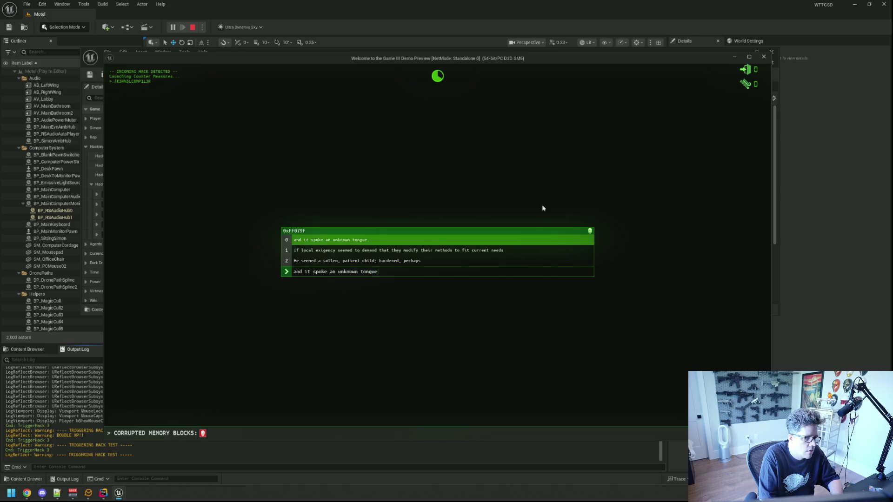
text(If local exigency seemed to d)
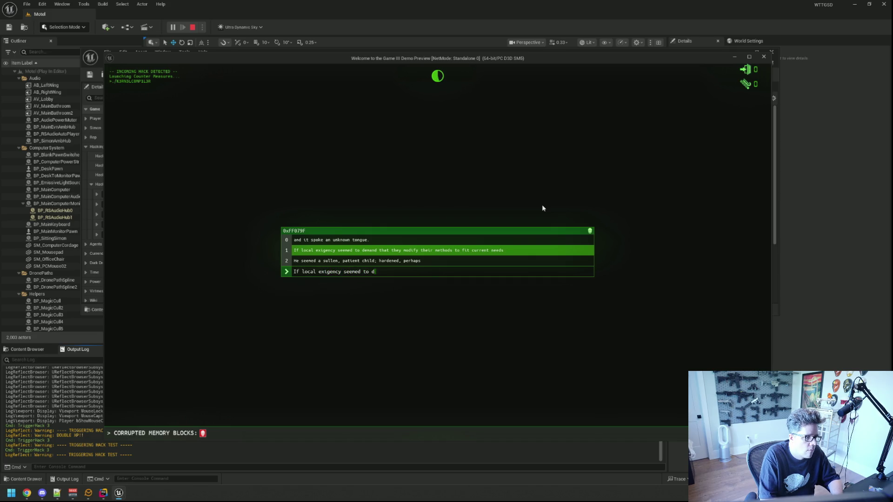
text(emand that they modify their methods to fit)
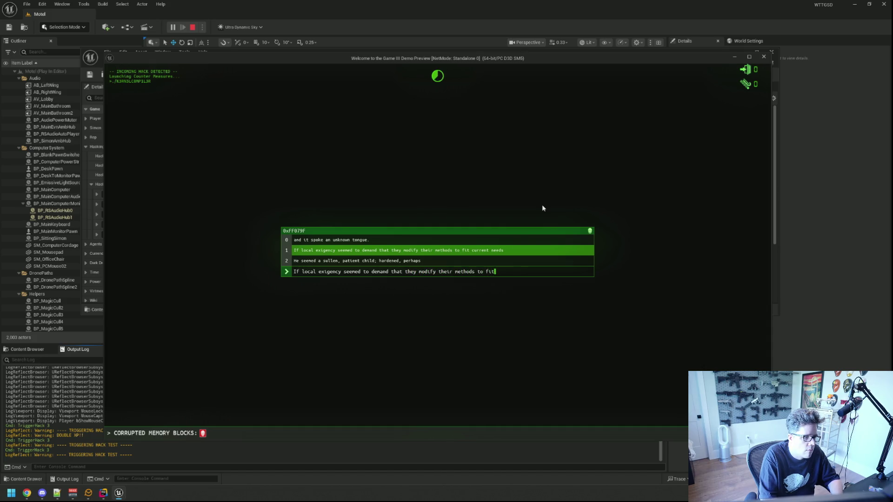
text( cu needs)
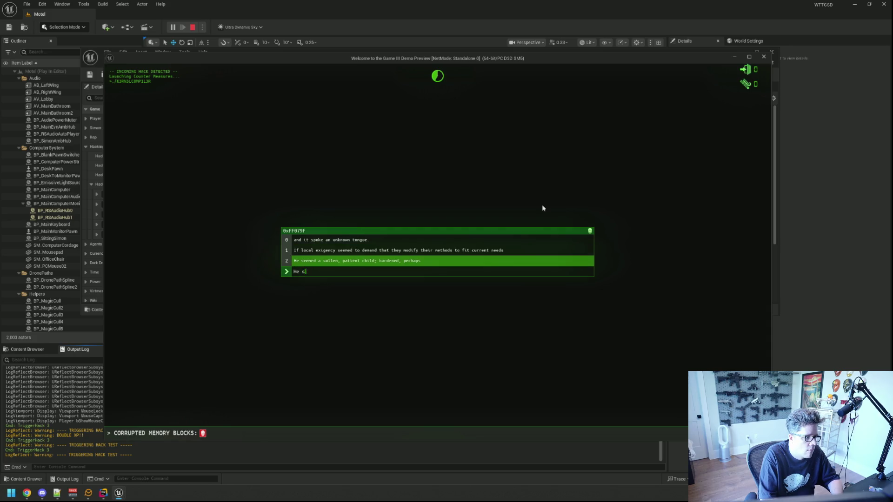
text( sullen, patient child; harde)
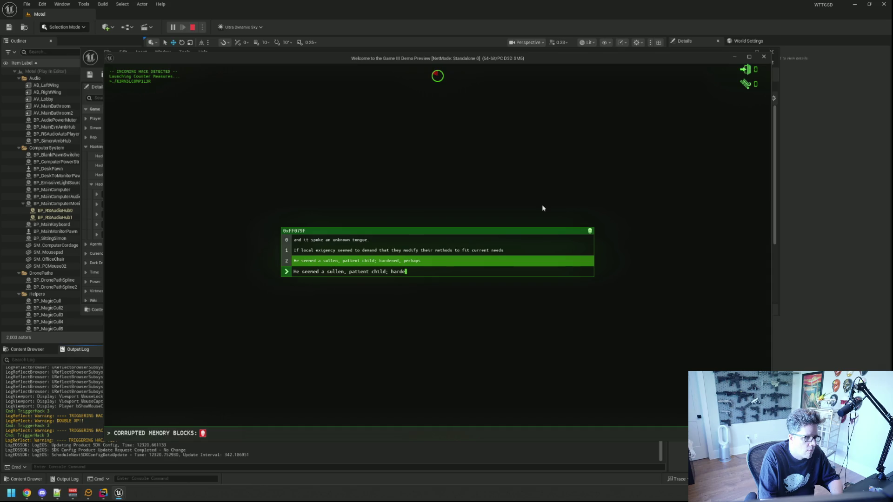
text(d, perhaps)
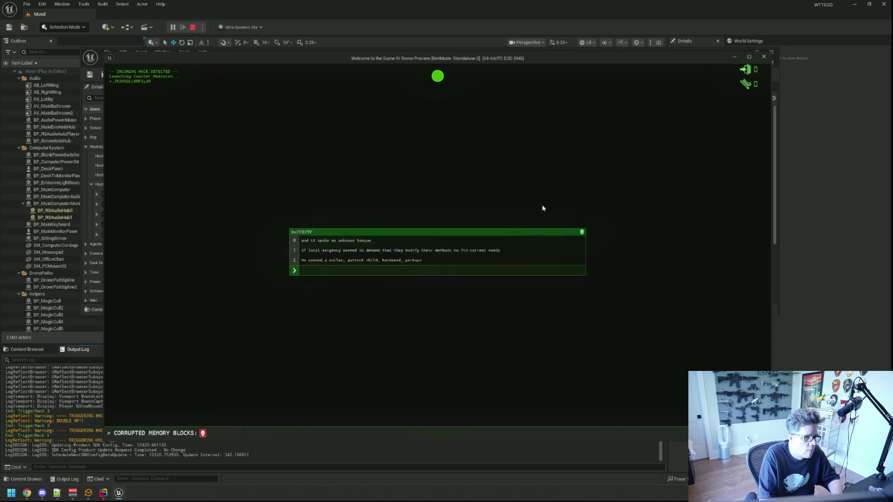
key(Escape)
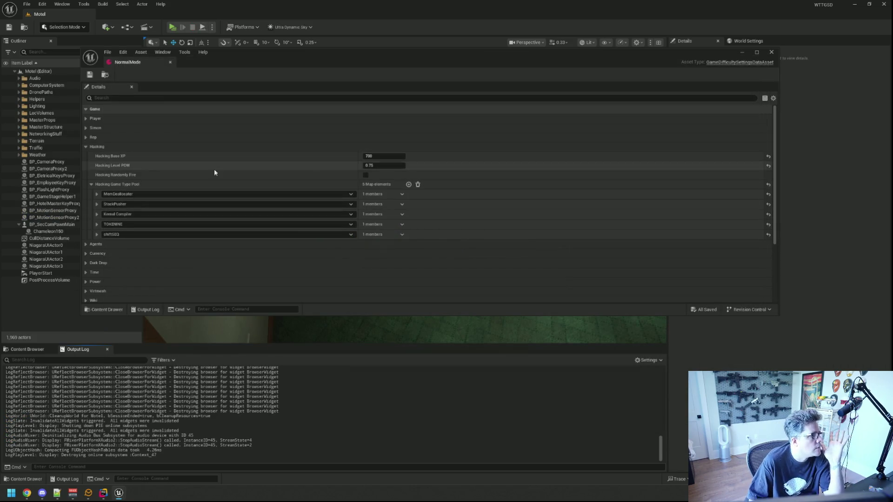
Expand TOKENINE's Hacking Level Data and locate its T9Tier1 asset in the Content Browser.
click(92, 184)
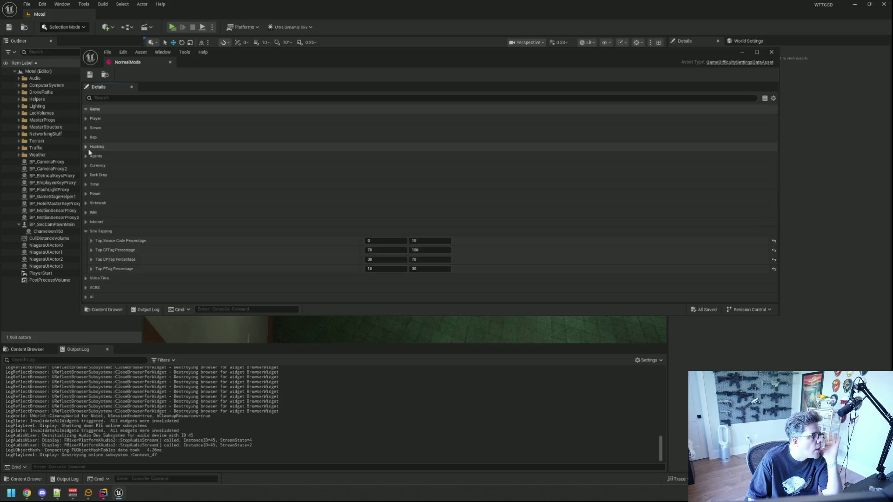
click(92, 185)
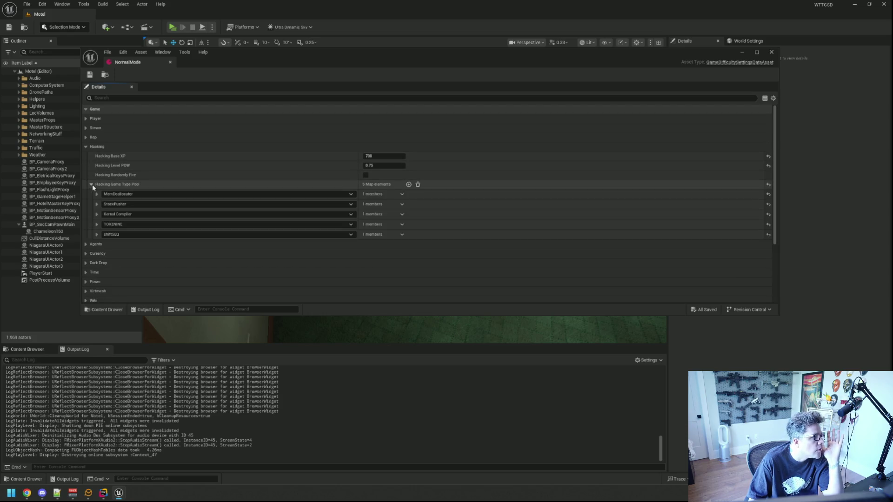
click(35, 350)
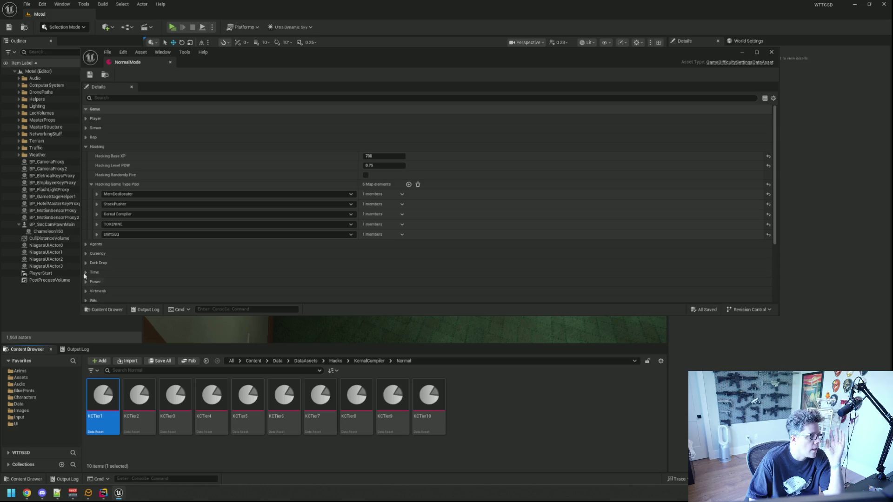
click(96, 224)
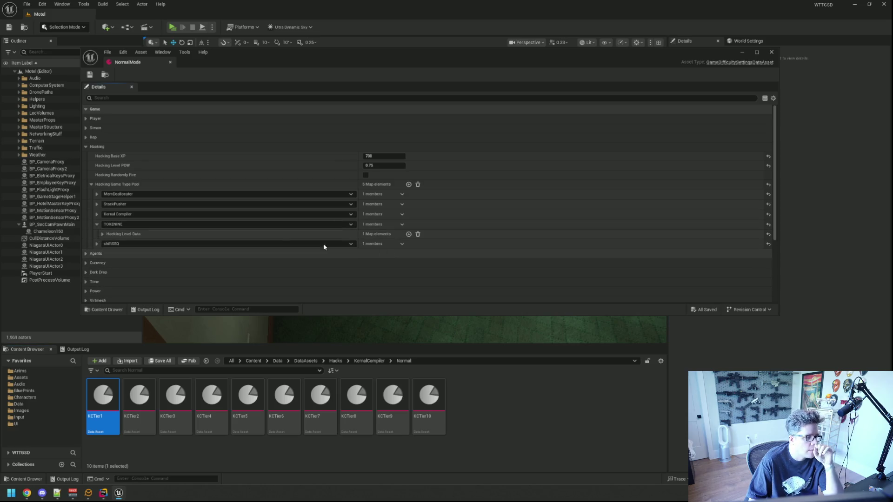
click(103, 235)
click(396, 252)
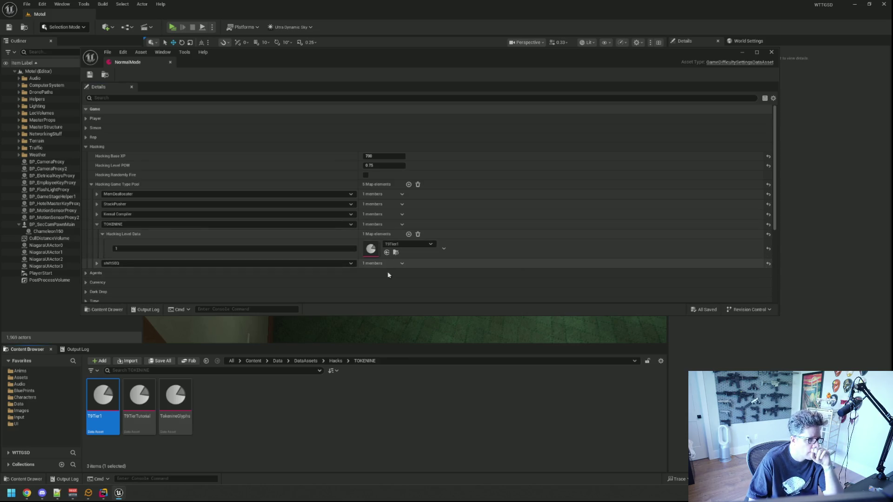
Create a 'Normal' folder in TOKENINE and copy T9Tier1 into it.
click(295, 402)
right_click(380, 402)
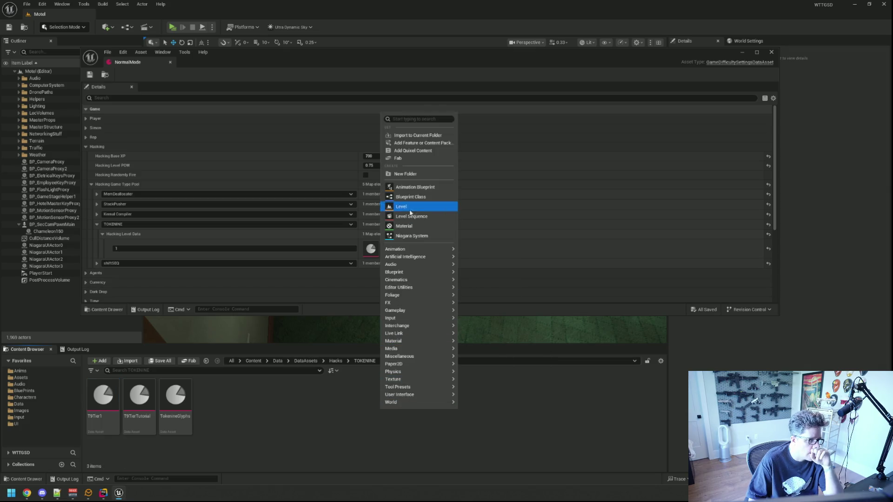
click(405, 174)
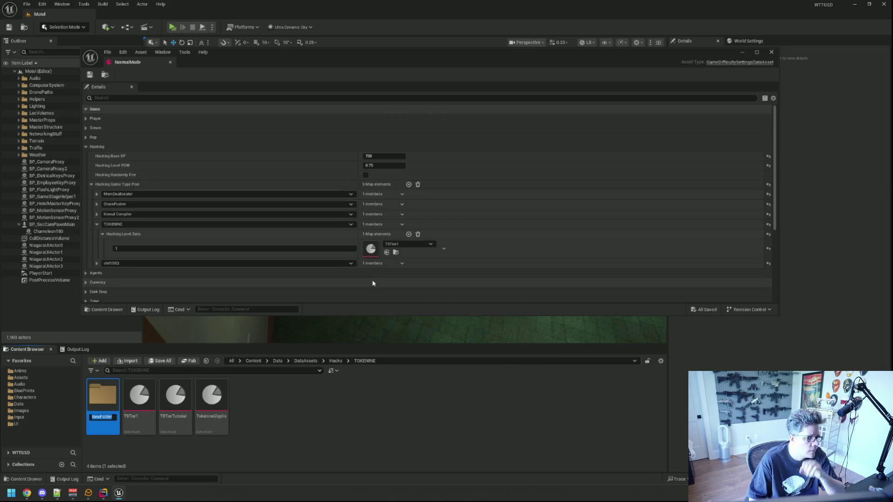
text(Normal)
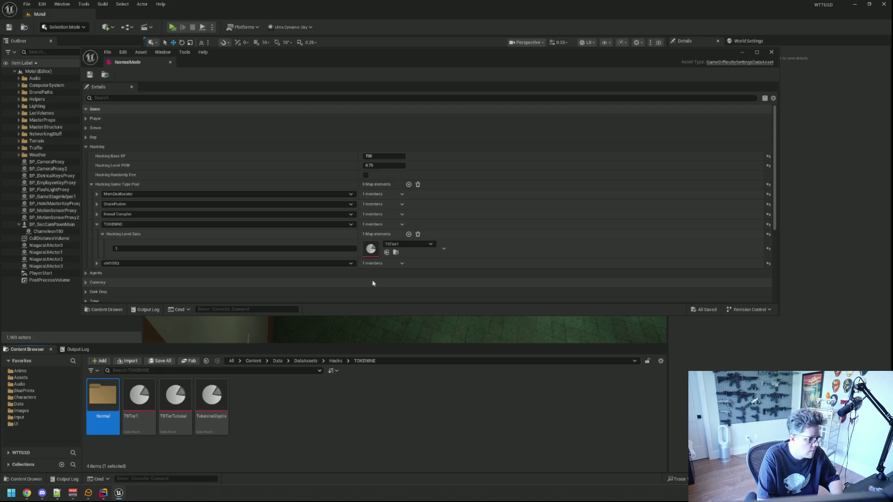
drag(136, 402, 110, 403)
click(137, 422)
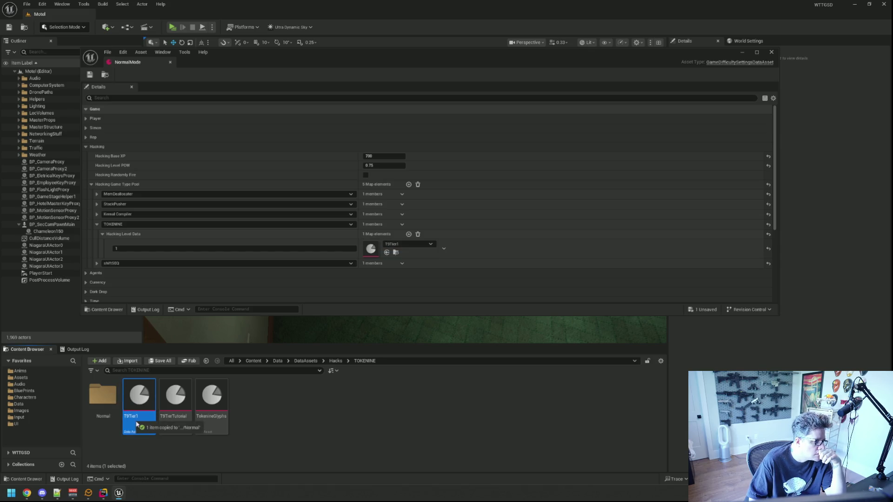
Assign the Normal copy of T9Tier1 to TOKENINE's level data, save, and open it.
double_click(113, 396)
drag(114, 396, 372, 249)
key(ctrl+s)
double_click(103, 395)
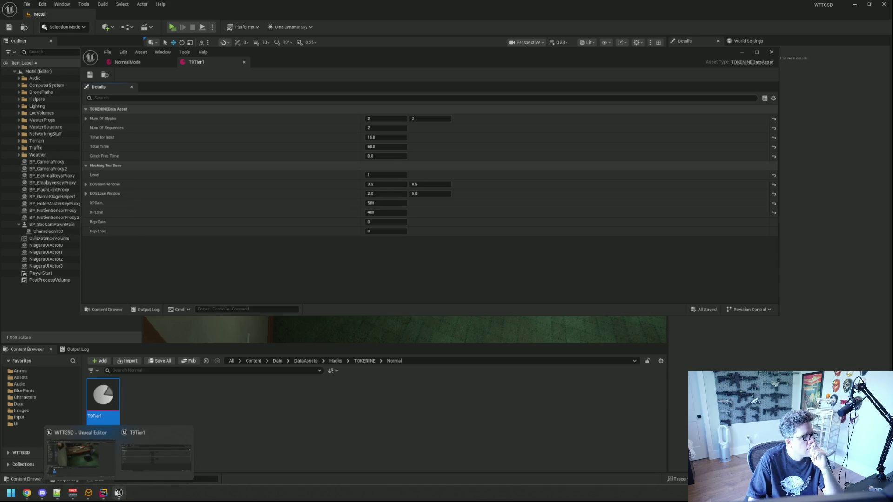
Remove the DOUBLE XP debug log line from the KernalCompiler code in Rider.
click(104, 493)
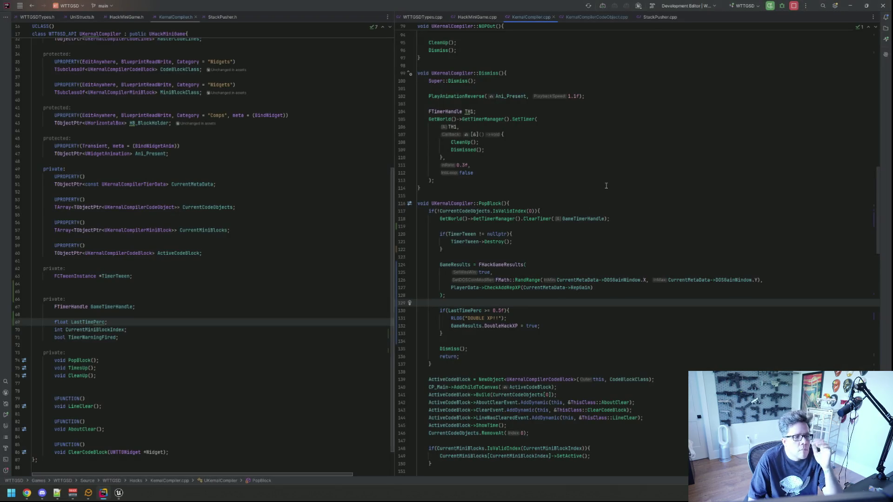
click(588, 183)
click(509, 319)
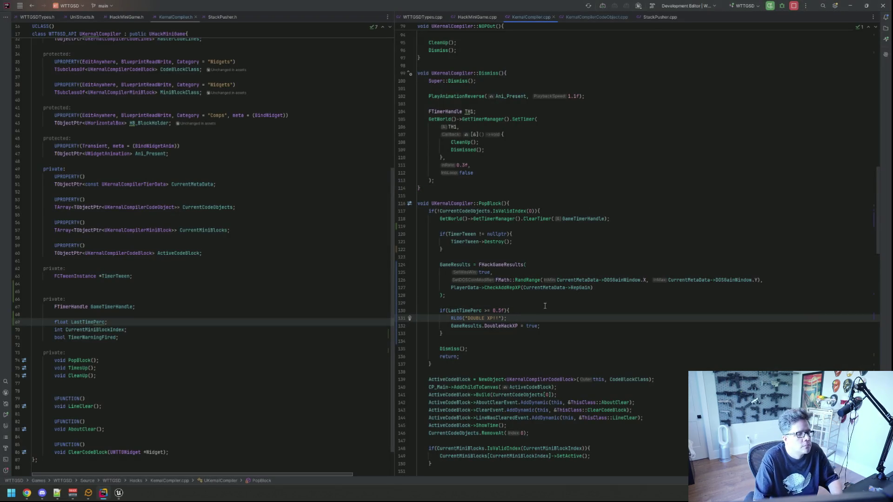
key(BackSpace)
key(BackSpace)
key(Up)
key(Up)
key(Up)
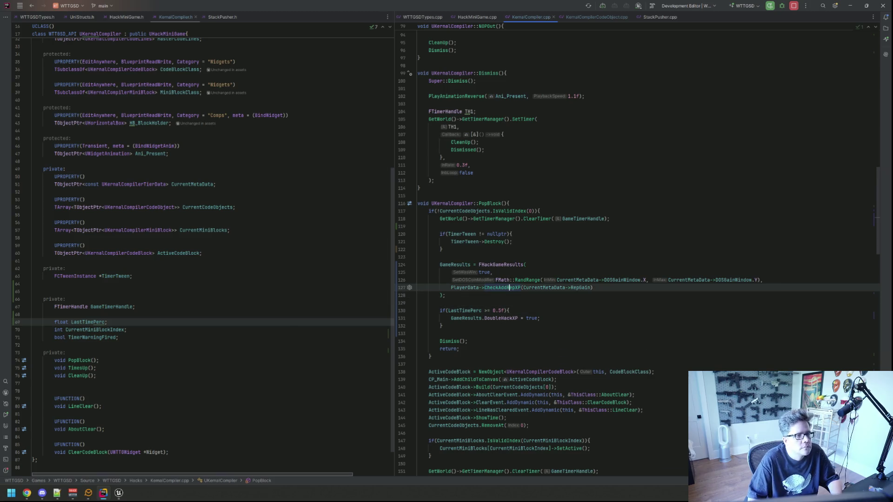
Close the KernalCompiler.cpp and KernalCompiler.h editor tabs.
middle_click(531, 19)
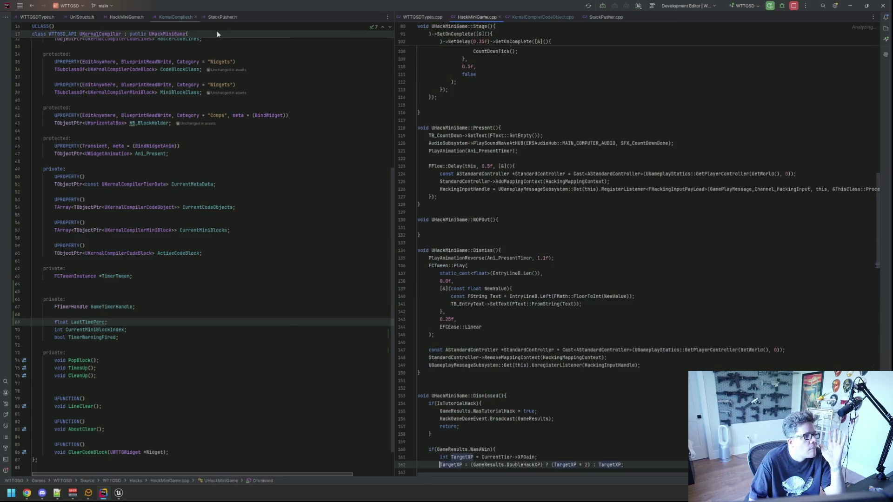
middle_click(174, 18)
click(619, 76)
key(super)
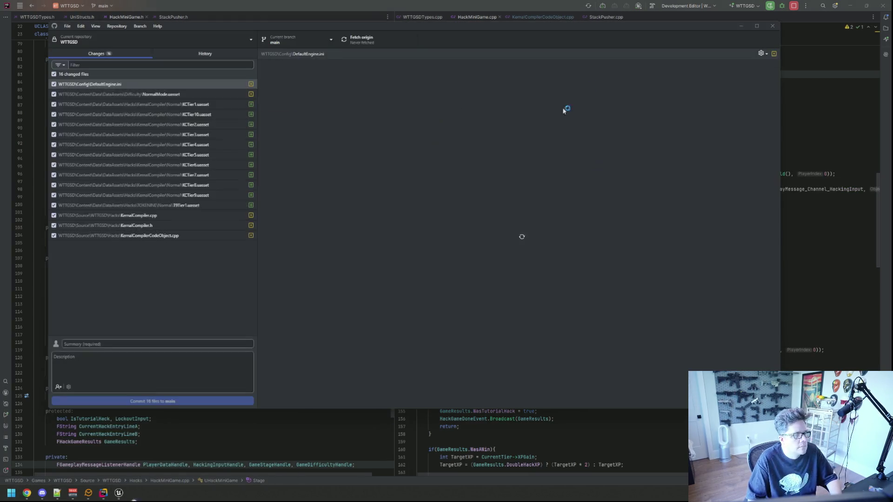
Commit the 16 files to main with summary 'qq' and description 'qqq', push, and close GitHub Desktop.
text(qq)
key(Tab)
text(qqq)
click(185, 400)
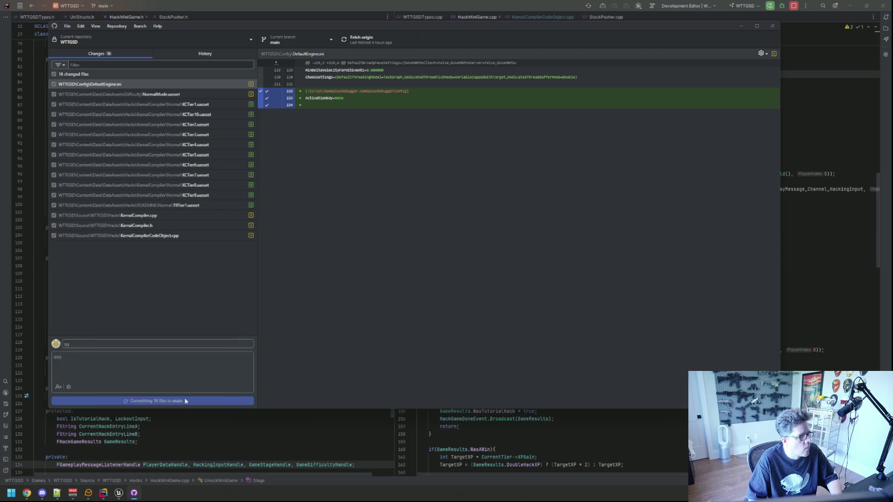
key(ctrl+p)
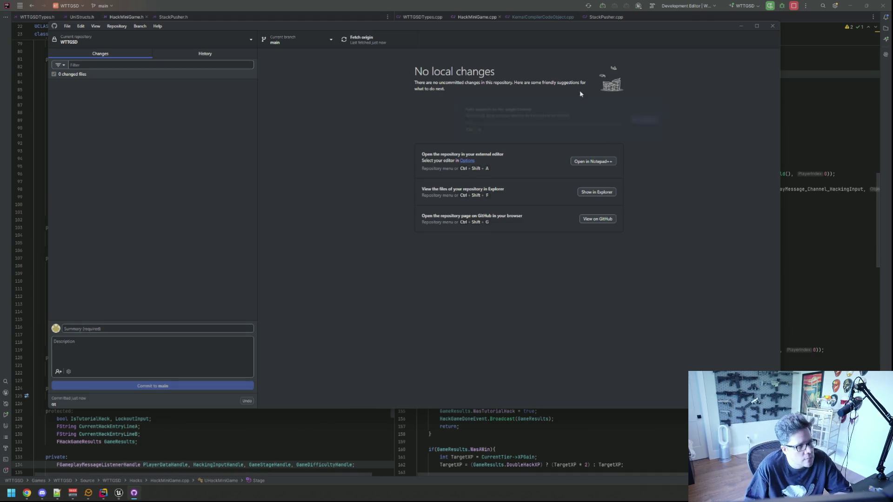
click(775, 28)
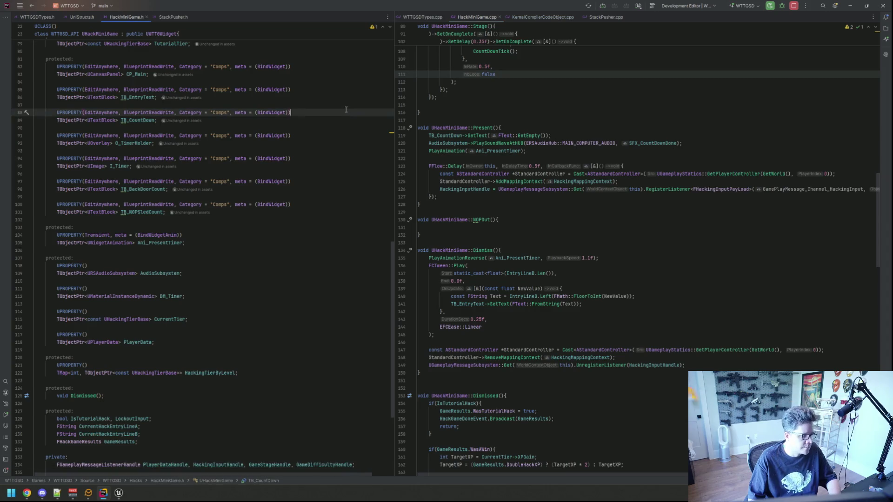
Expand the Solution Explorer tree down to Source > WTTGSD > Hacks.
key(shift)
key(shift)
text(keyn)
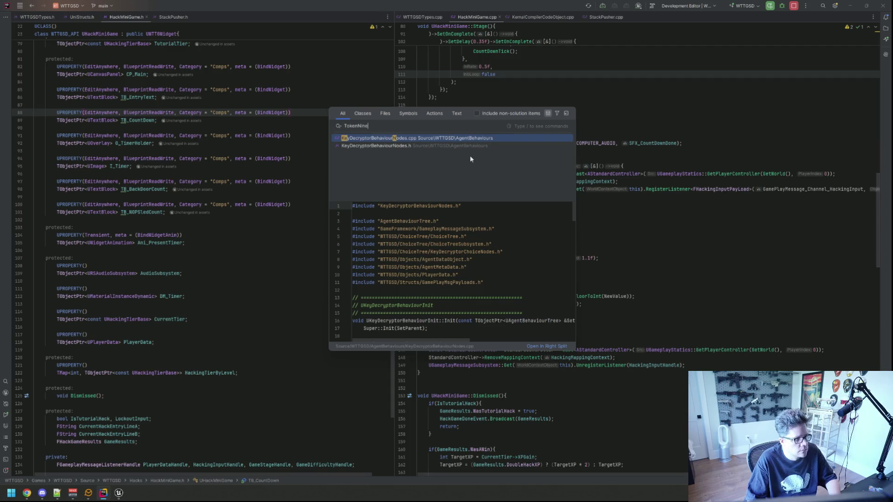
key(BackSpace)
key(BackSpace)
key(BackSpace)
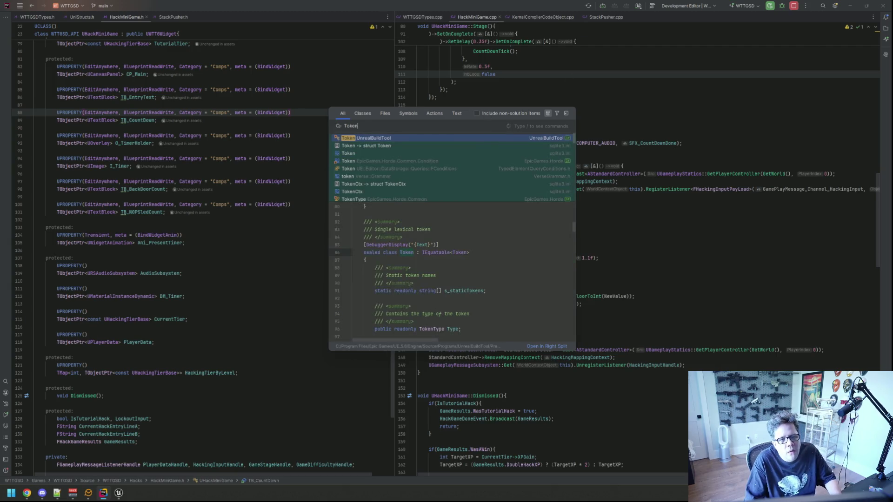
key(Escape)
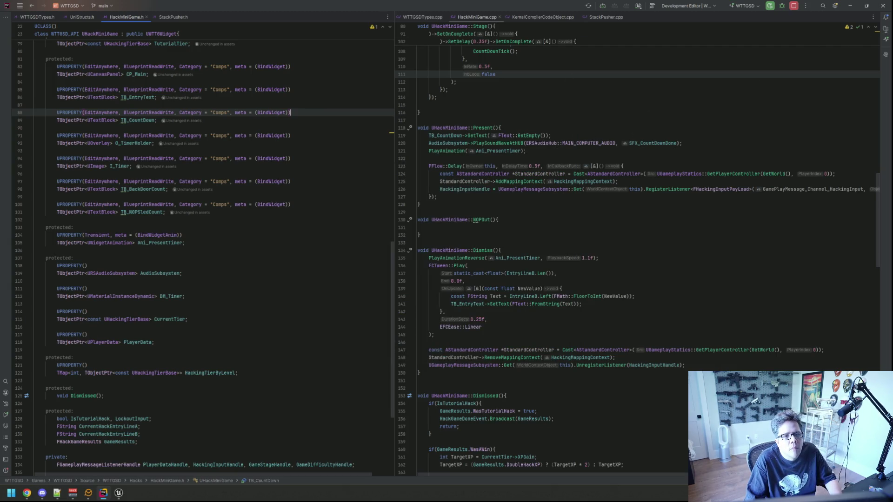
key(alt+1)
click(768, 81)
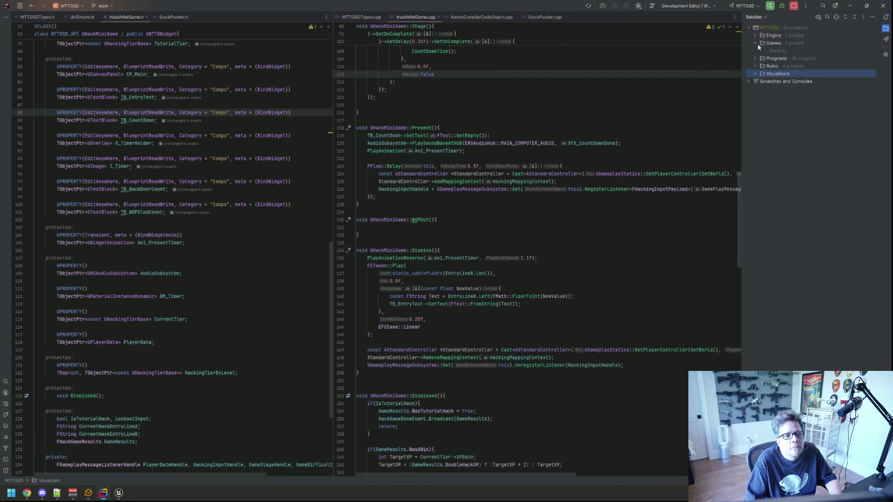
click(769, 82)
click(777, 89)
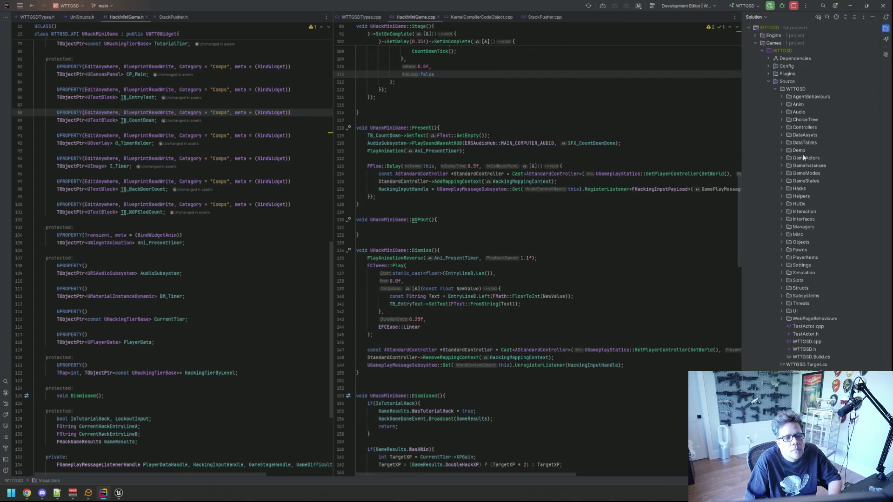
click(782, 188)
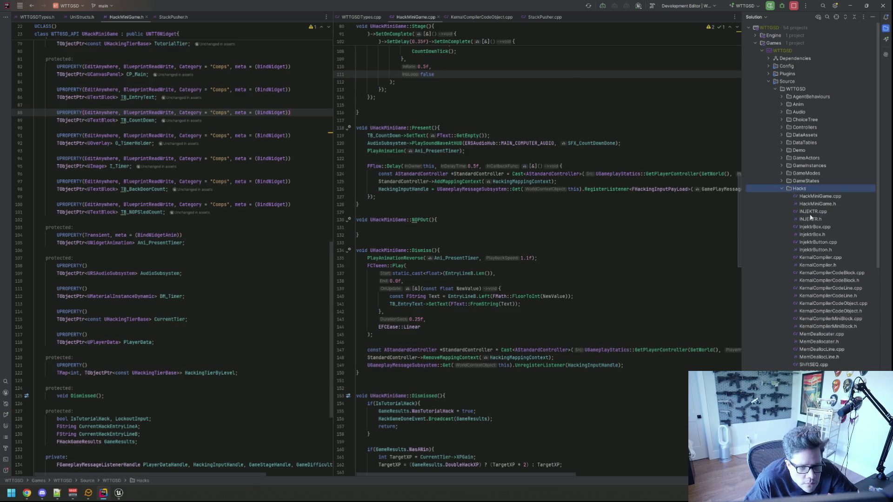
scroll(810, 218, down, 8)
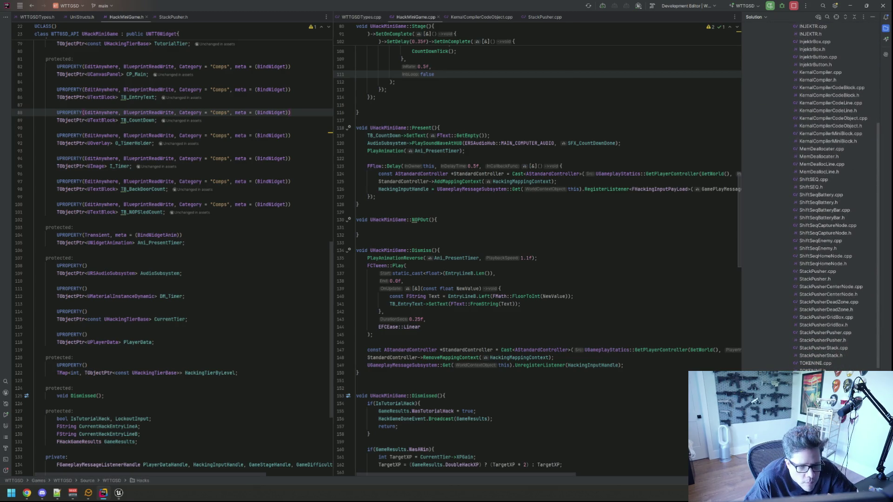
Open TOKENINE.h and TOKENINE.cpp side by side and scroll through the source.
double_click(812, 370)
double_click(815, 363)
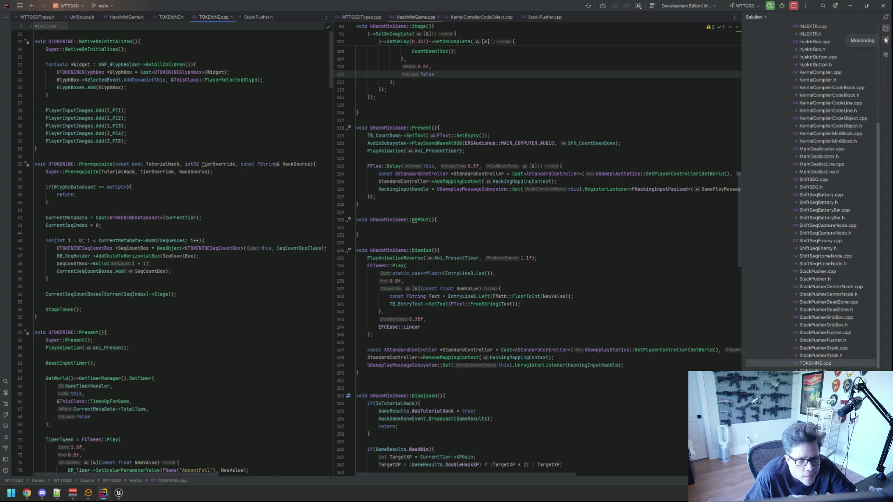
key(Escape)
mouse_move(213, 18)
mouse_down()
mouse_move(656, 77)
mouse_move(669, 18)
mouse_up()
click(563, 108)
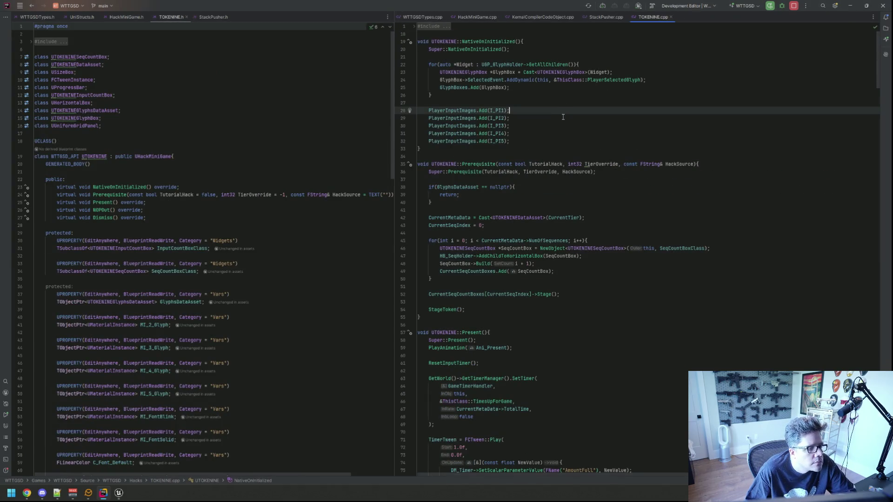
scroll(563, 108, down, 20)
scroll(572, 108, down, 20)
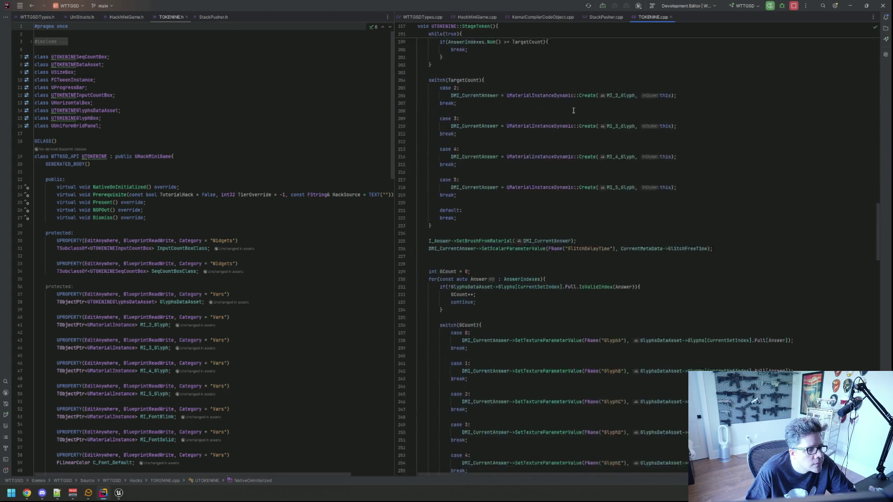
scroll(573, 109, down, 10)
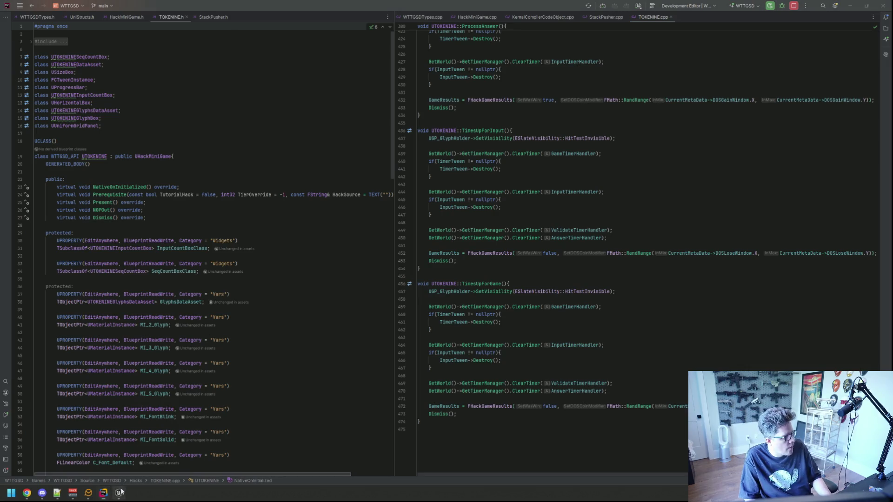
Return to Unreal Editor and show the Output Log.
mouse_move(119, 493)
click(146, 452)
click(77, 349)
Clear the Output Log, start Play In Editor, and rerun TriggerHack 3 from the console.
right_click(288, 389)
click(312, 409)
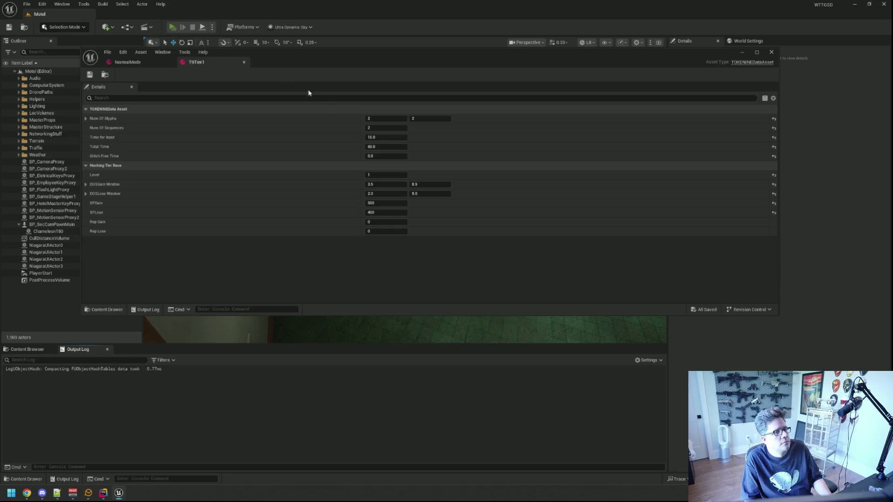
key(alt+p)
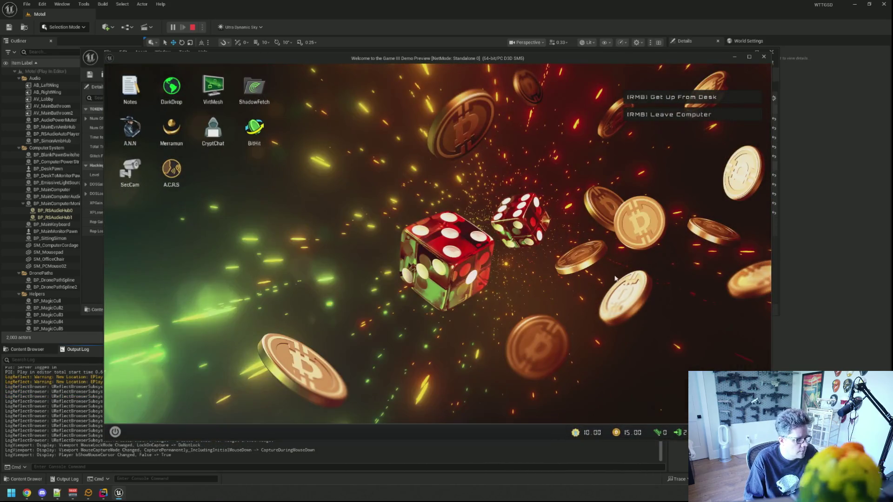
key(grave)
key(Up)
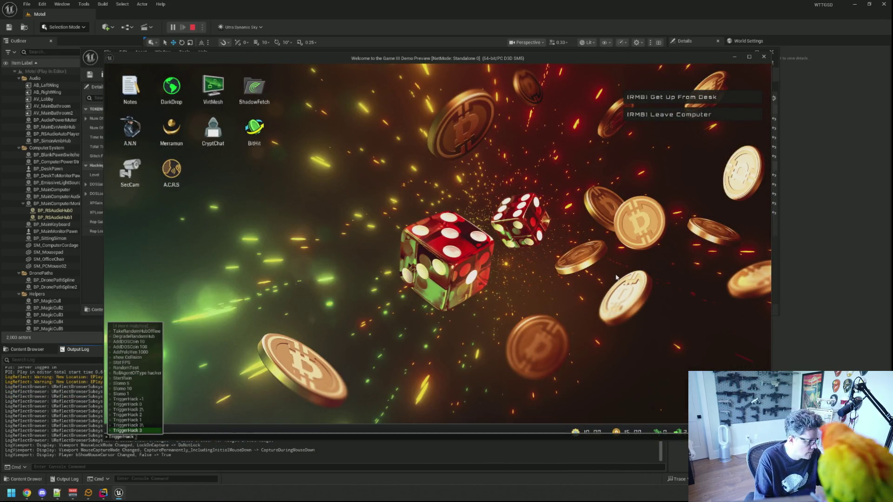
key(Return)
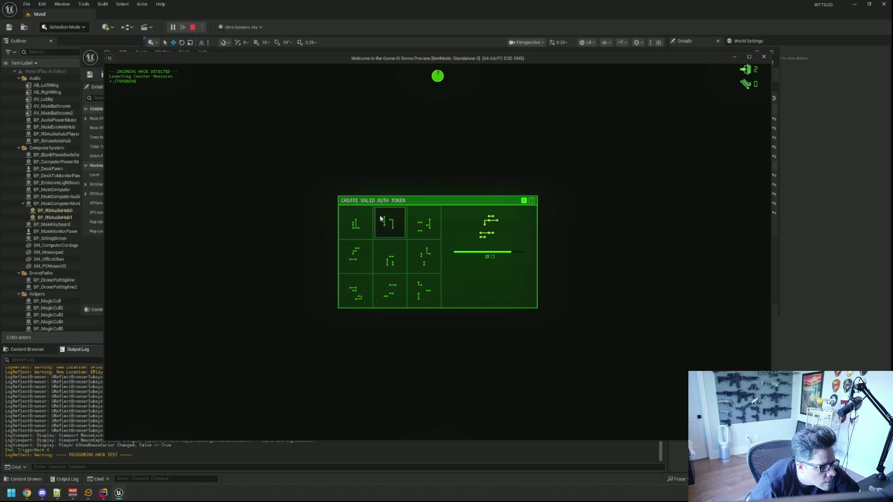
Build the token from middle-right, top-right, middle-left and bottom-middle glyphs, then stop playing.
click(429, 261)
click(425, 221)
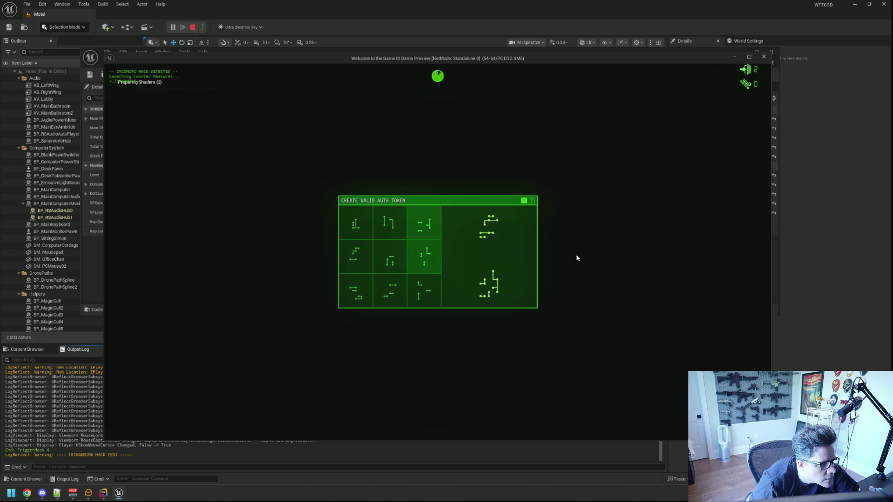
click(363, 269)
click(387, 301)
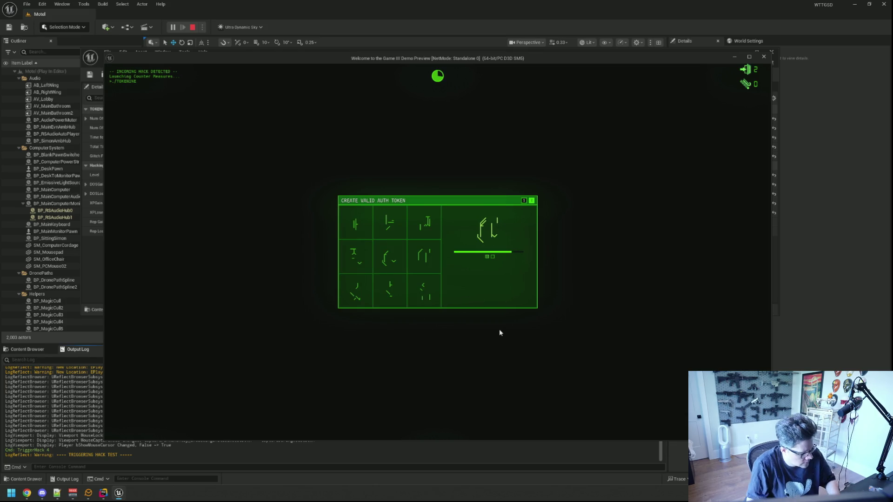
key(Escape)
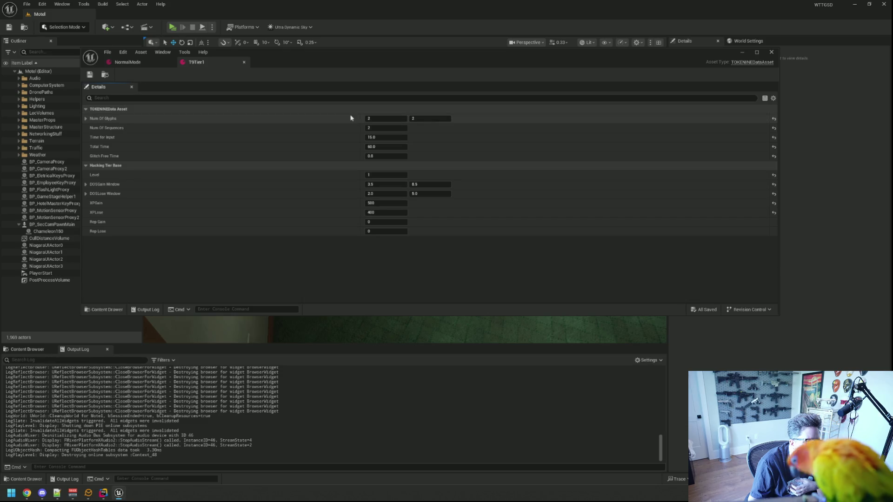
Enter 1 for Num Of Glyphs, save the T9Tier1 asset, and launch Play from the toolbar.
text(1)
key(Tab)
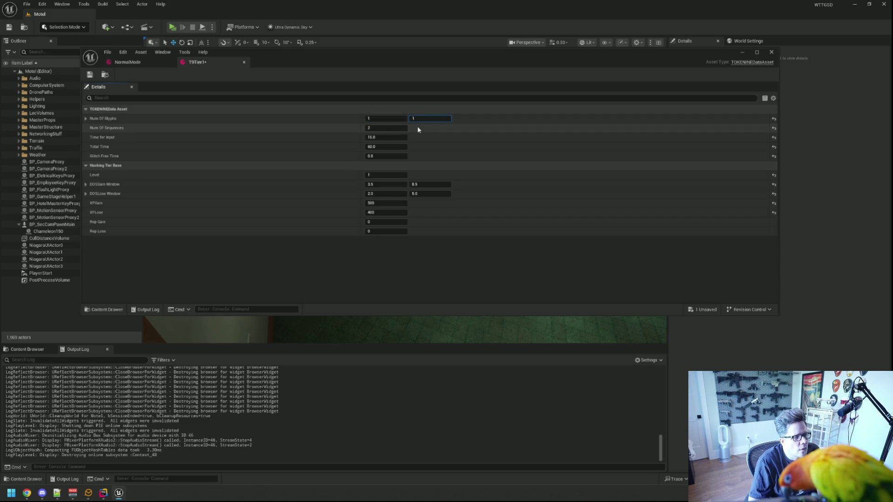
key(ctrl+s)
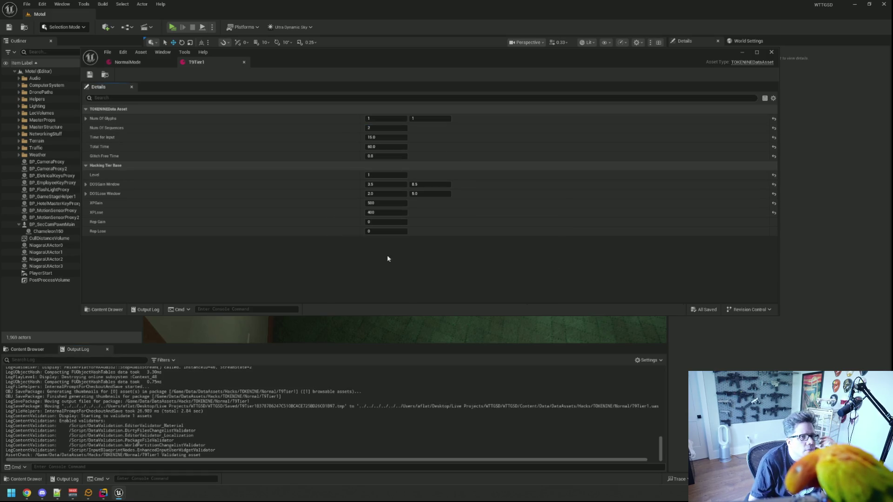
click(172, 27)
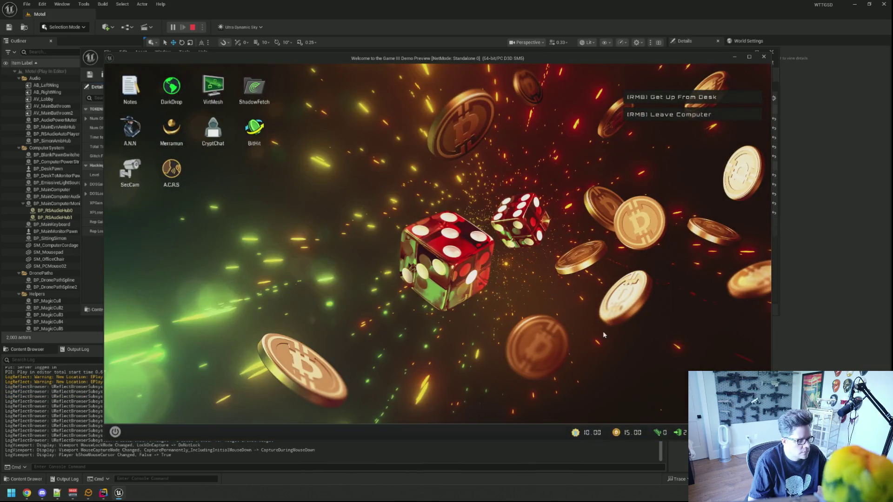
Rerun TriggerHack 4 from the console to check the one-glyph round, then stop PIE.
key(grave)
key(Up)
key(Return)
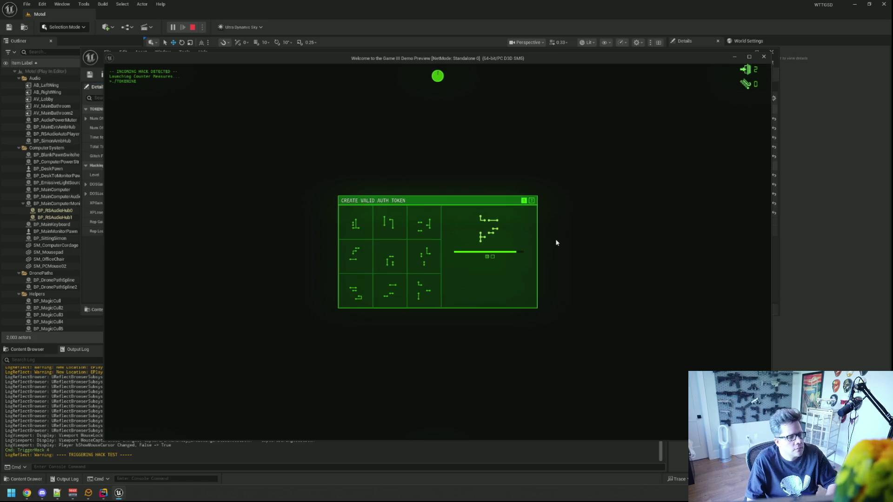
key(Escape)
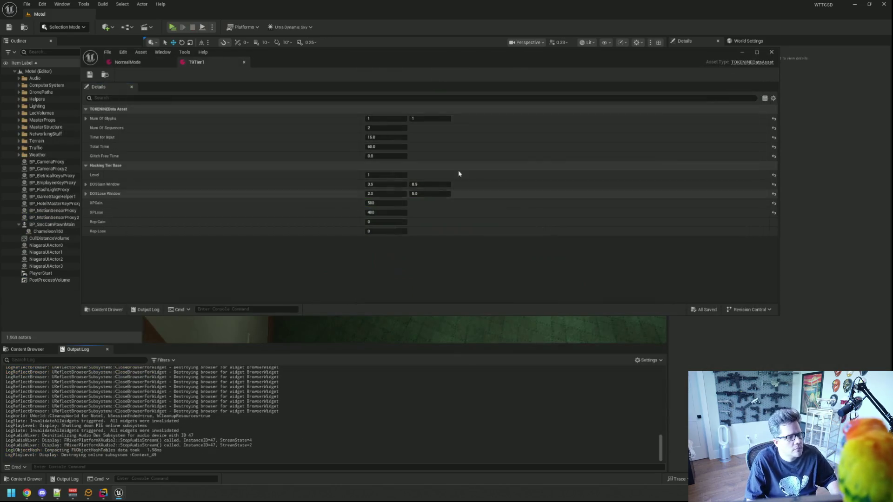
Set T9Tier1's Num Of Glyphs to 2 and 2, save, and start Play In Editor.
click(383, 128)
text(1)
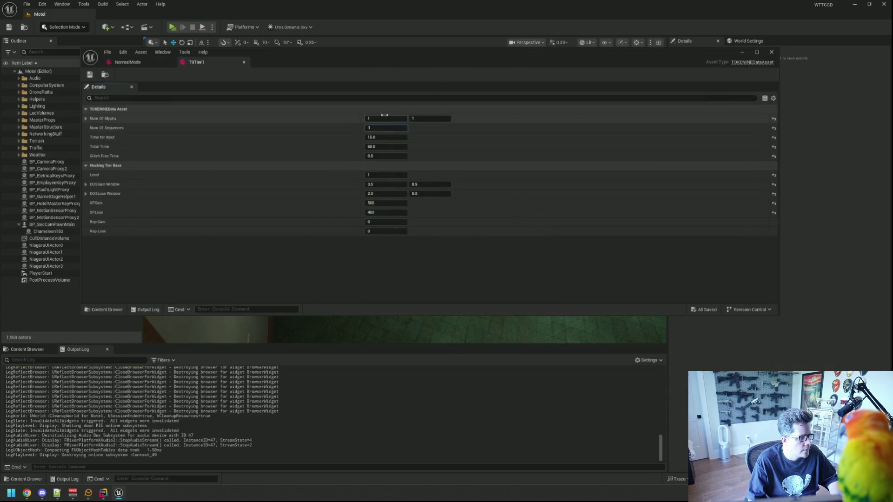
click(393, 118)
text(2)
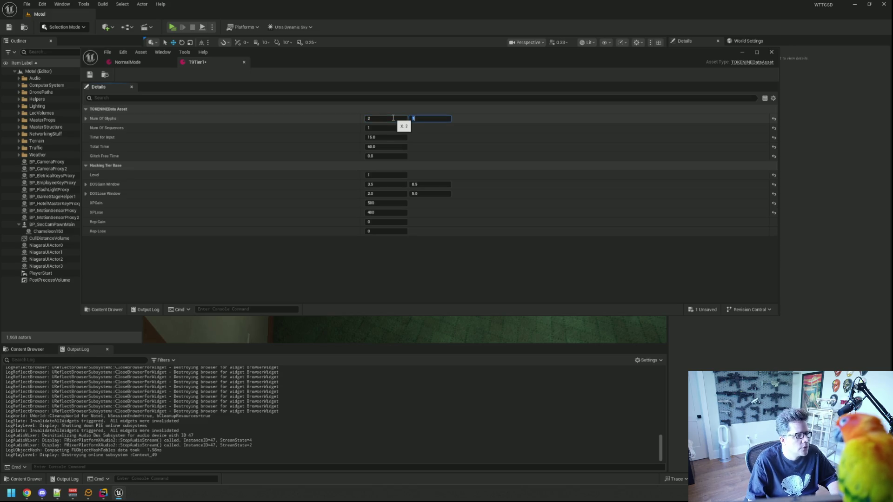
key(ctrl+s)
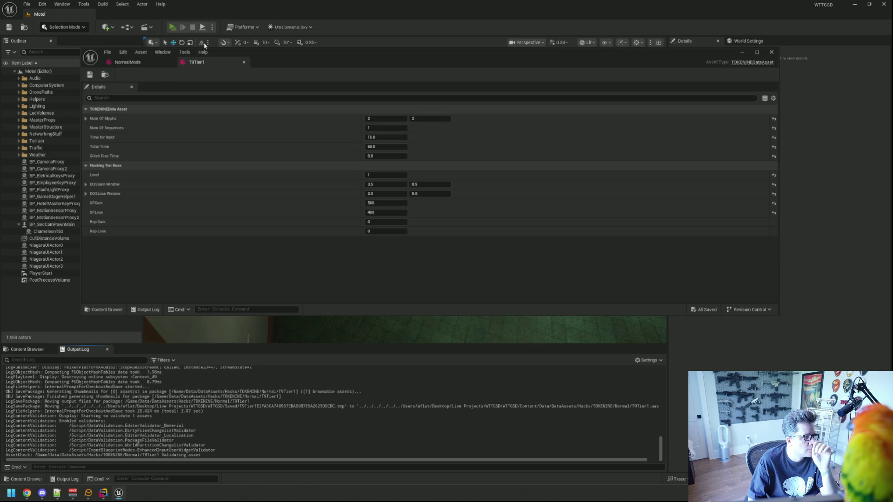
key(alt+p)
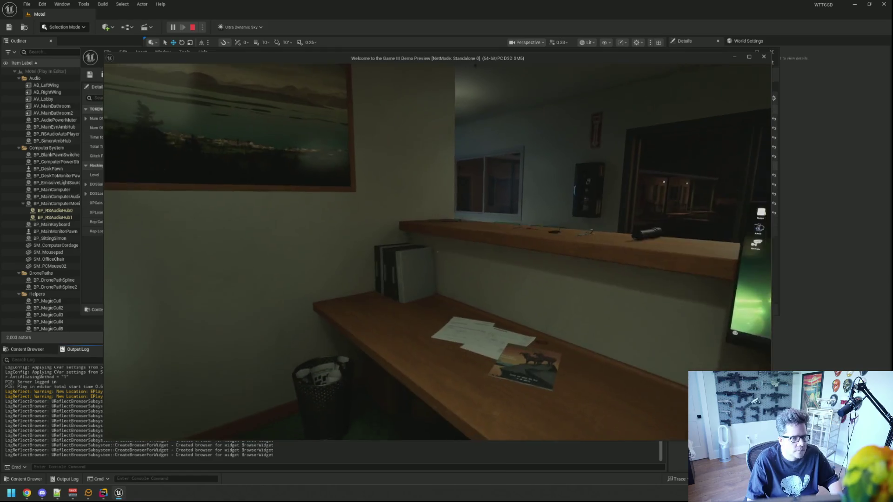
At the desk computer, start the hack with key 4, solve the two-glyph token, then stop PIE.
click(437, 251)
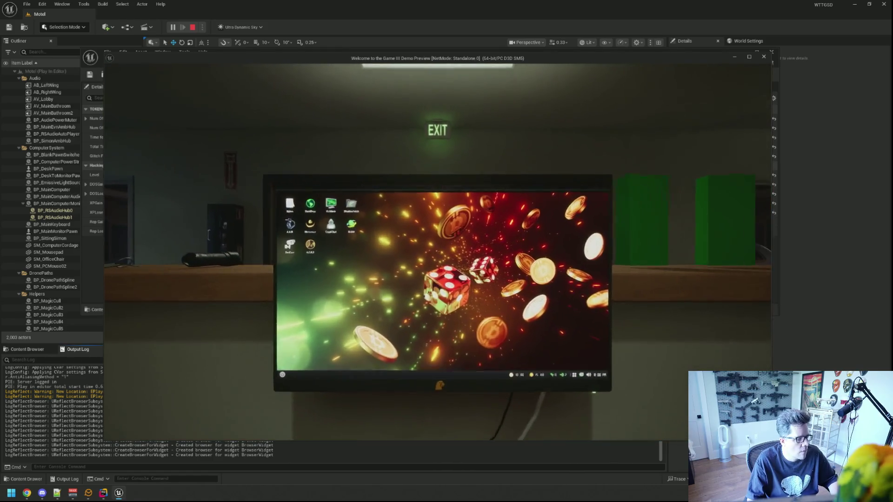
key(4)
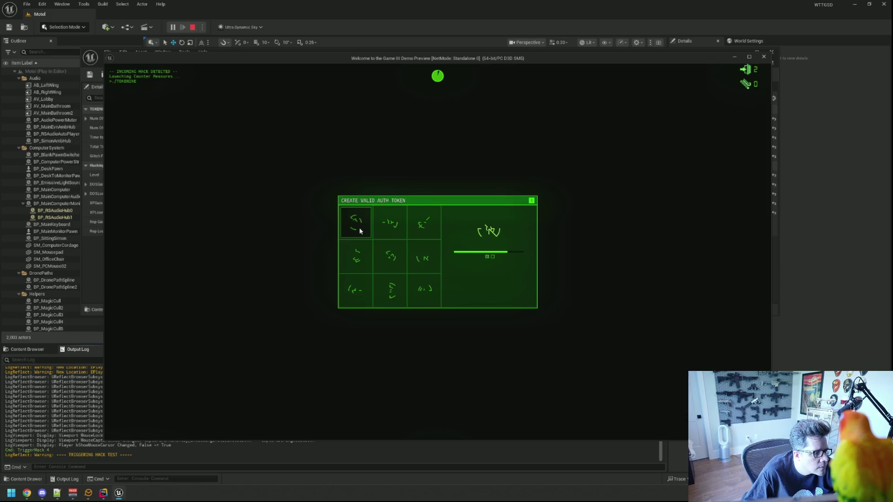
click(424, 271)
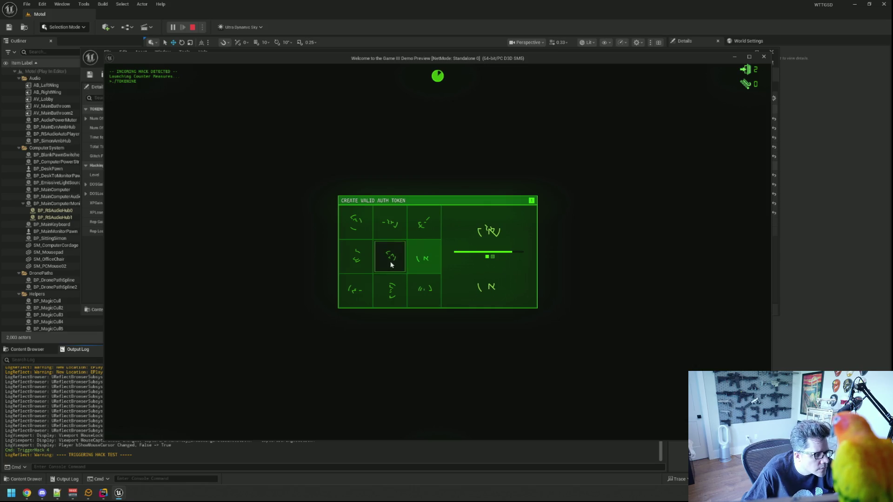
click(394, 233)
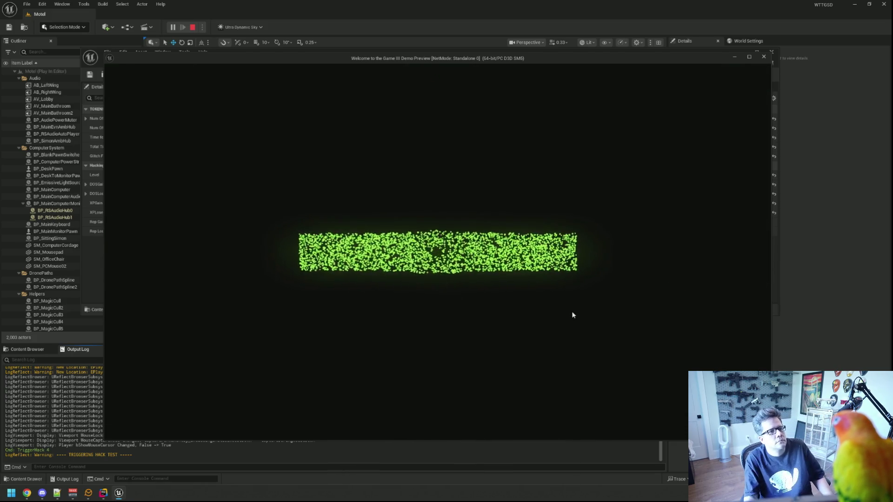
key(Escape)
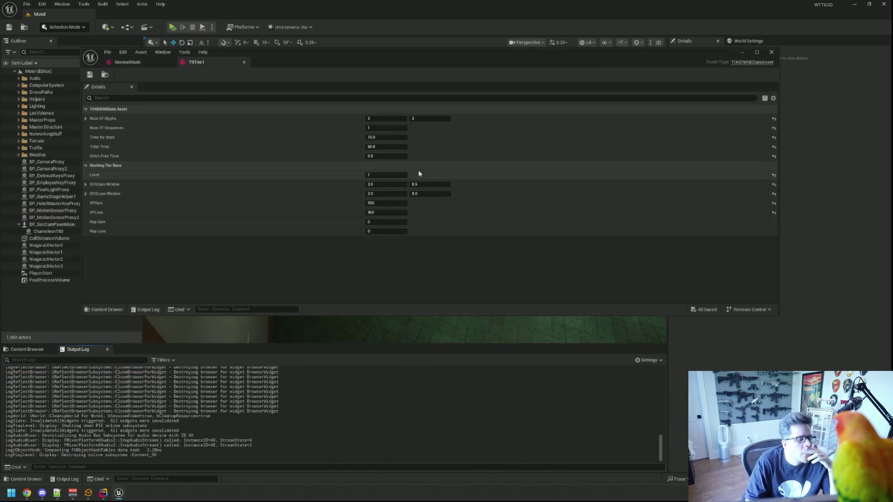
Set T9Tier1's Time for Input to 30.0 and save, leaving Total Time at 60.0.
click(28, 350)
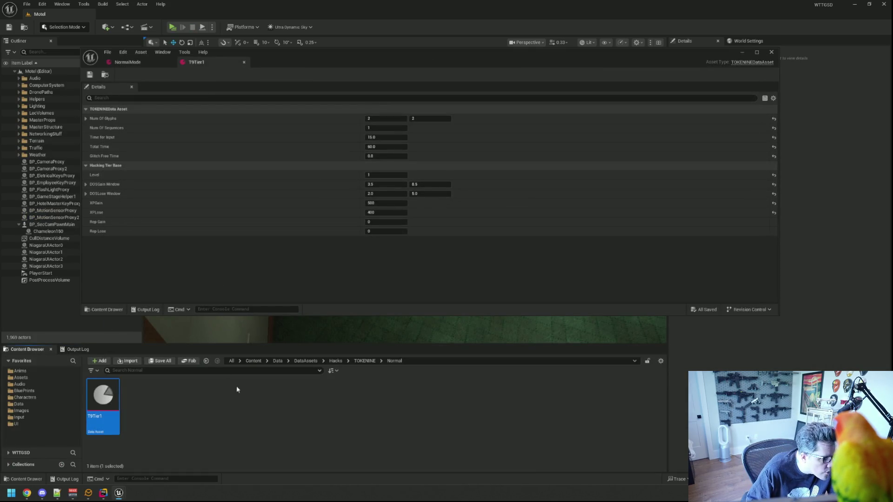
click(398, 139)
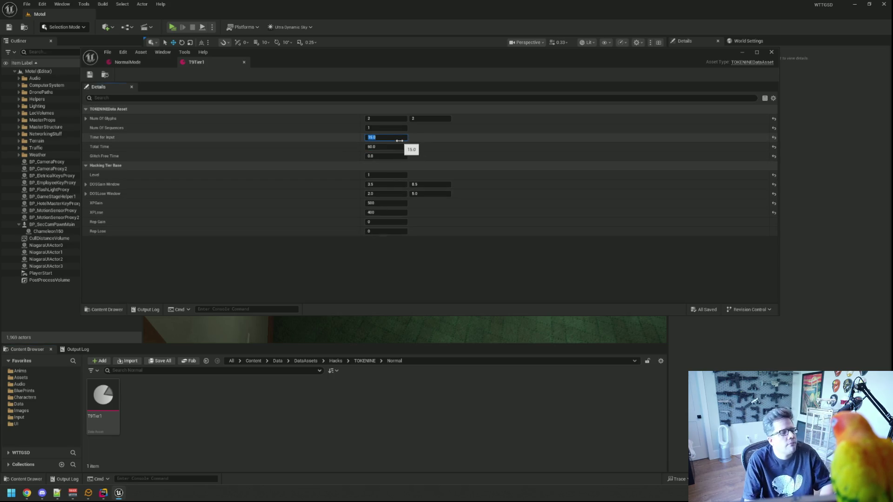
text(30)
key(Return)
click(399, 147)
key(ctrl+s)
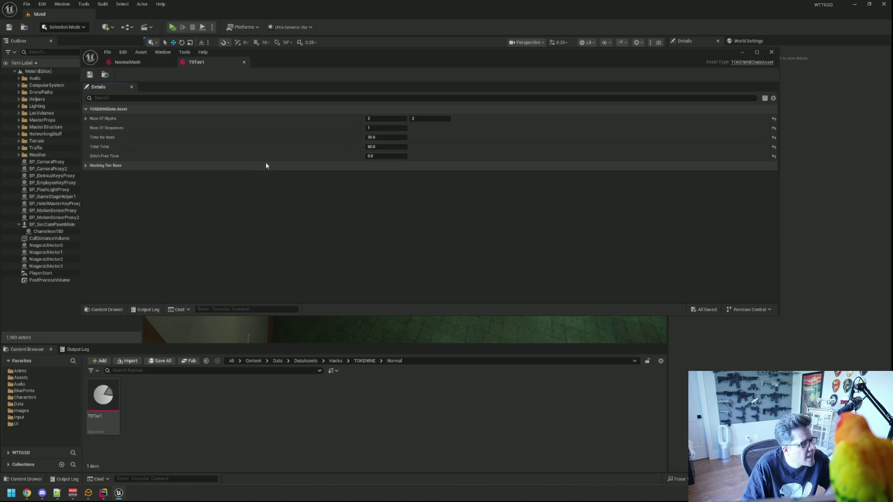
click(247, 169)
Set Glitch Free Time to 5.0, save T9Tier1, and start a new play session.
click(75, 349)
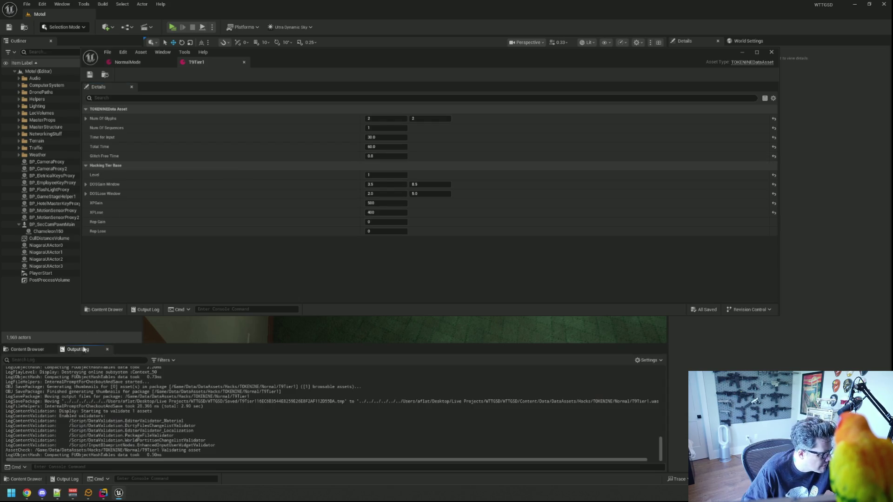
click(385, 156)
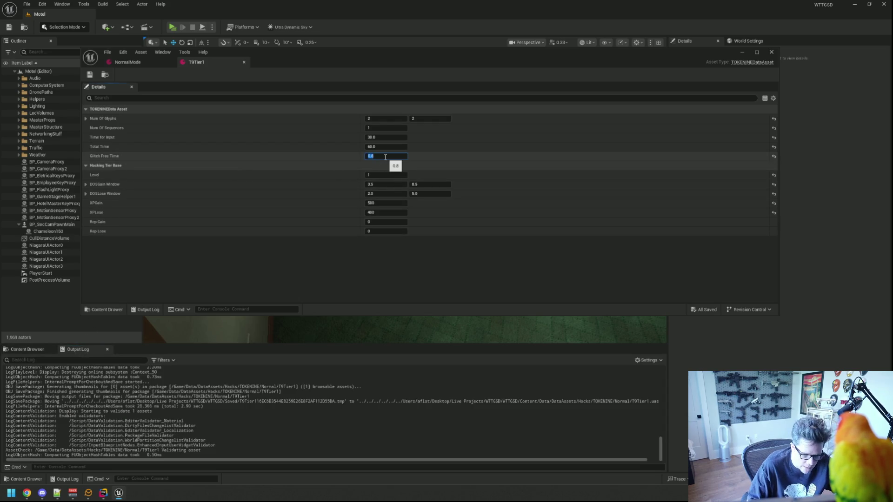
text(5)
key(Return)
key(ctrl+s)
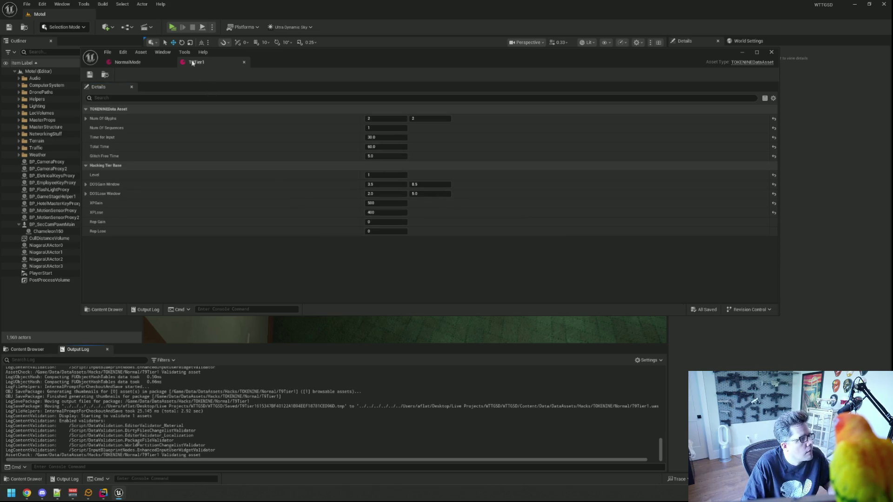
key(alt+p)
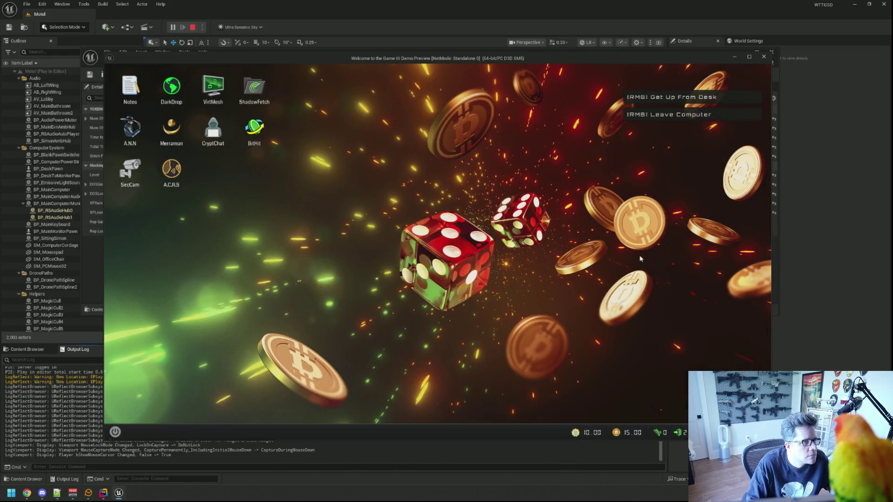
Run 'TriggerHack 4' from the in-game console.
key(grave)
text(TriggerHack 4)
key(Return)
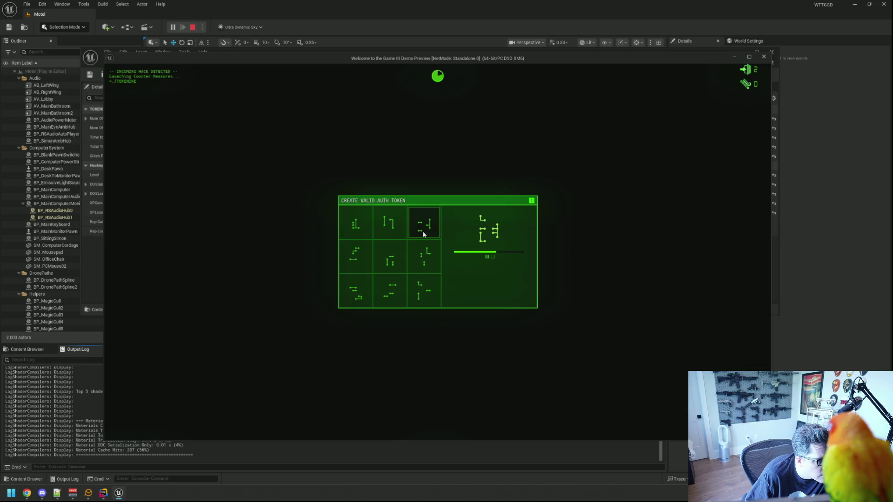
Attempt tokens with the right-column glyphs until the hack is blocked, then stop PIE.
click(423, 258)
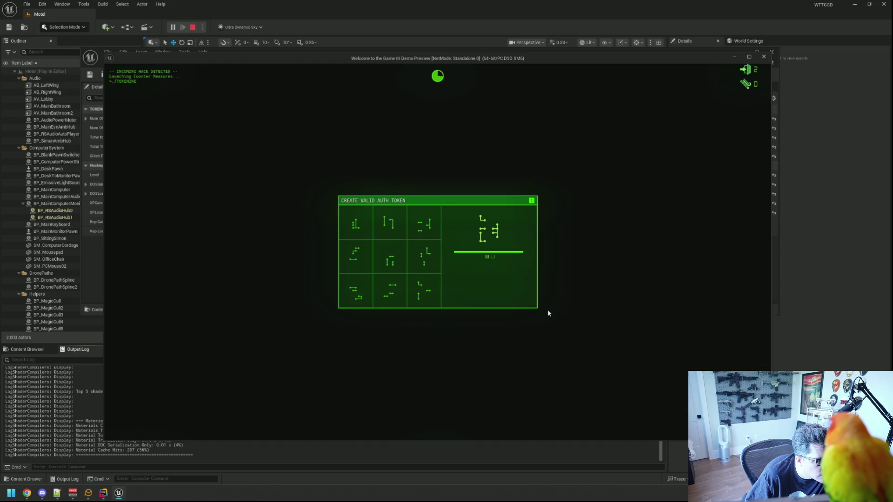
click(422, 231)
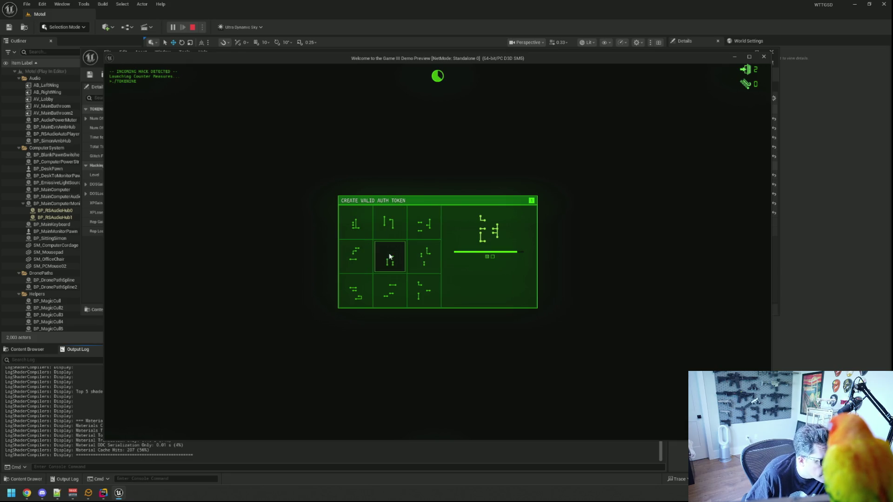
click(426, 279)
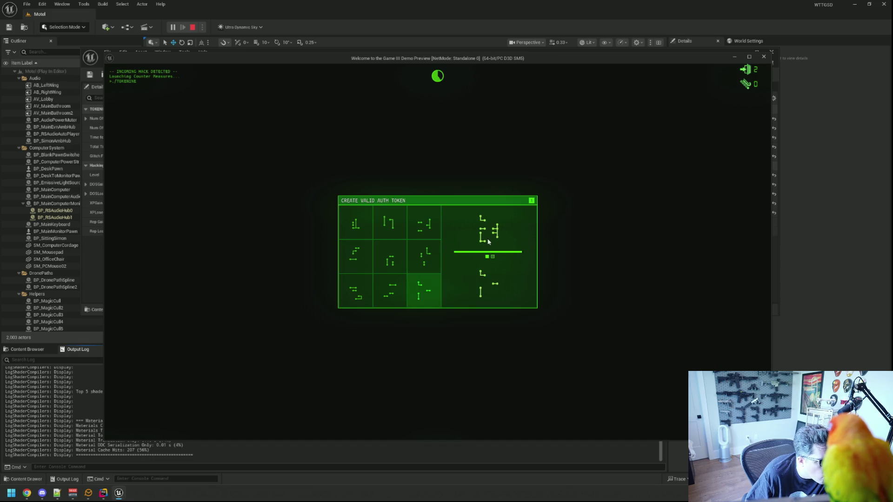
click(437, 255)
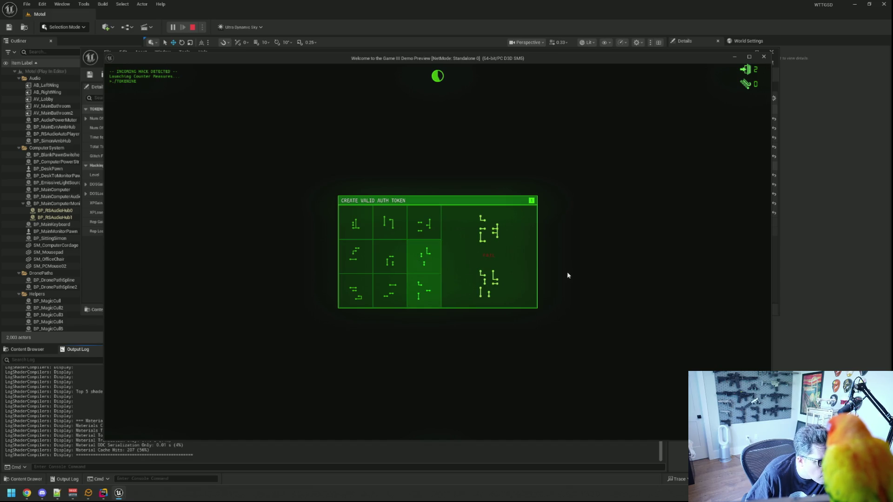
click(423, 291)
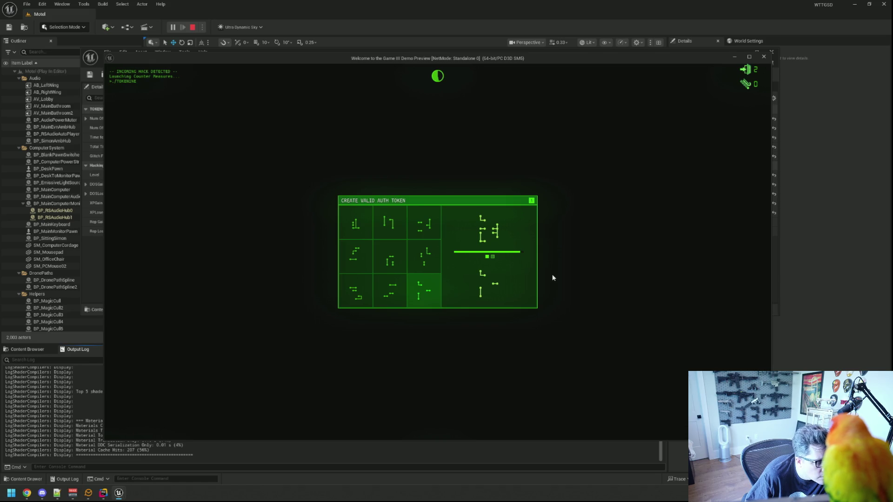
click(436, 235)
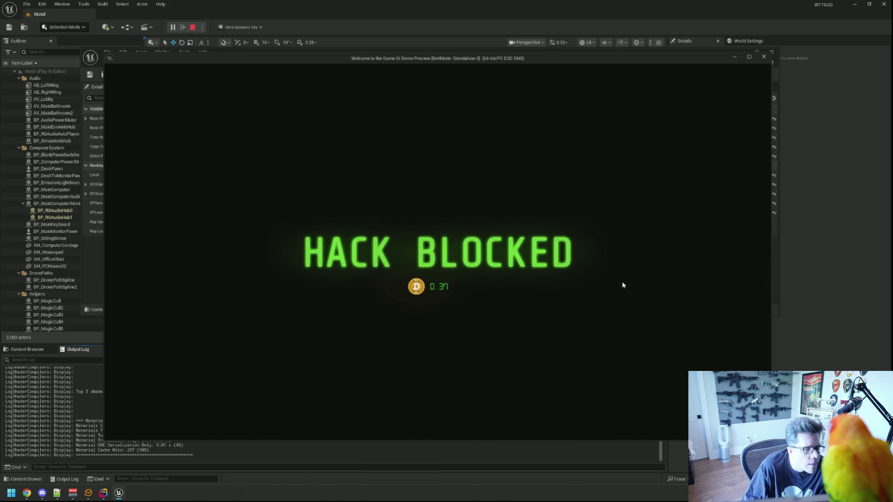
key(Escape)
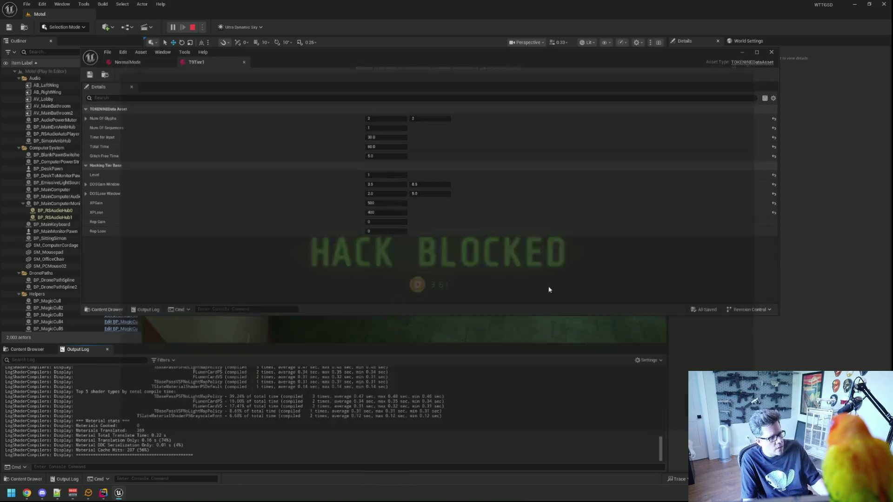
Lower Glitch Free Time to 1.0 and save T9Tier1.
click(393, 157)
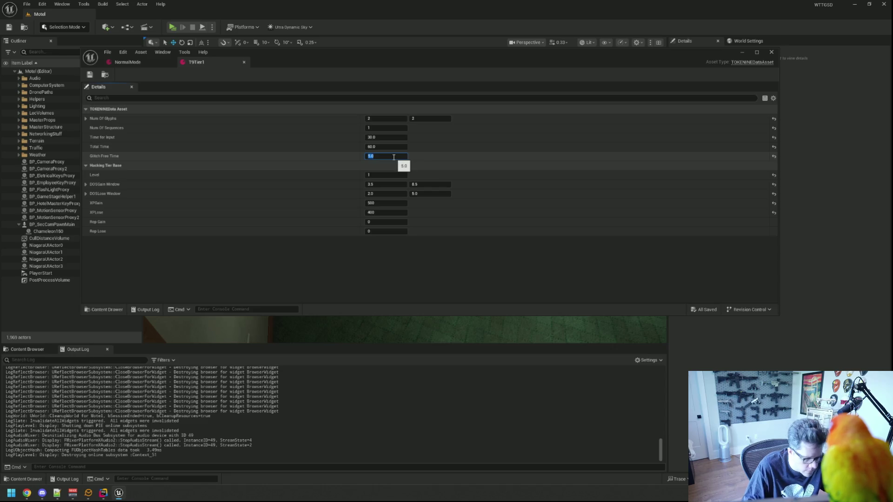
key(Return)
key(ctrl+s)
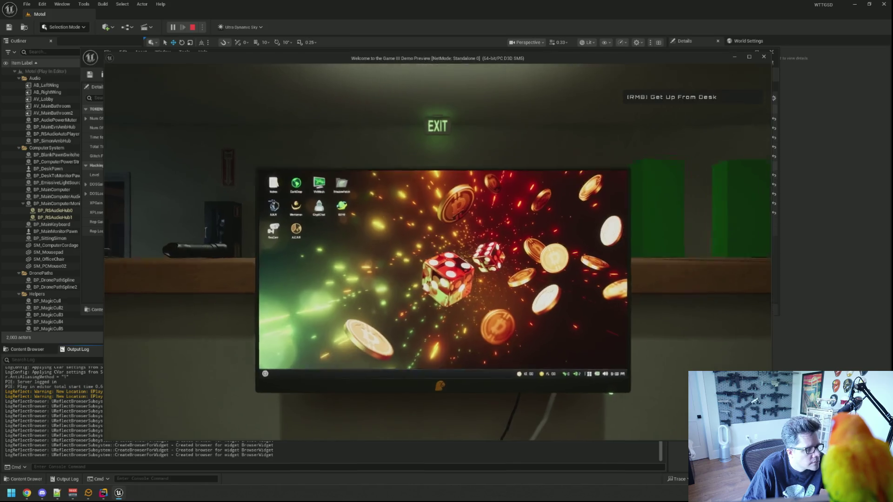
Run 'TriggerHack 4' from the console in the new play session.
key(grave)
text(TriggerHack 4)
key(Return)
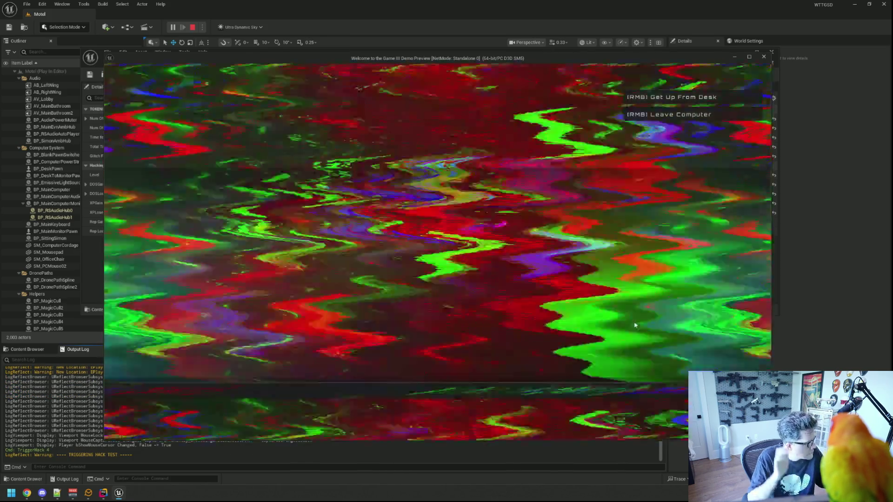